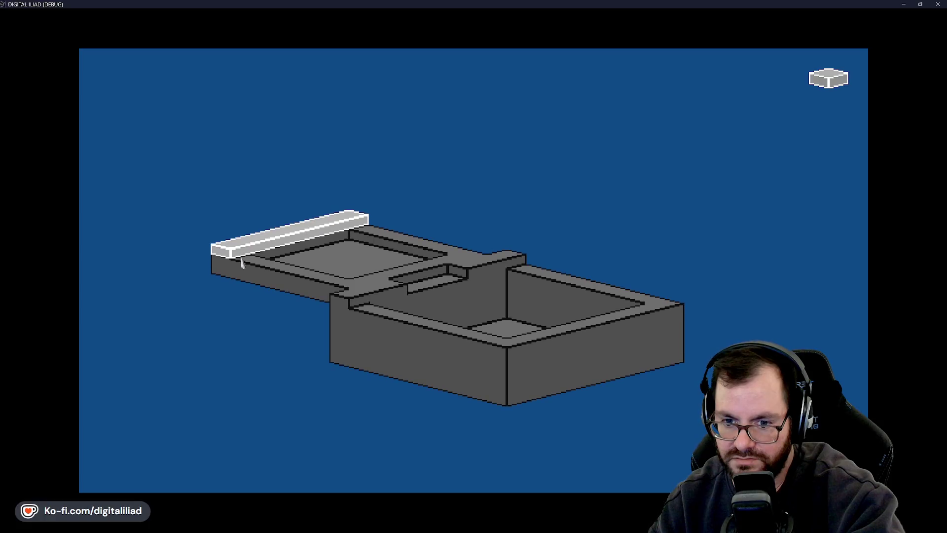
# Raise the left back wall, add a floor ledge, sink a pit, and span a slab across the left box.
pyautogui.click(242, 263)
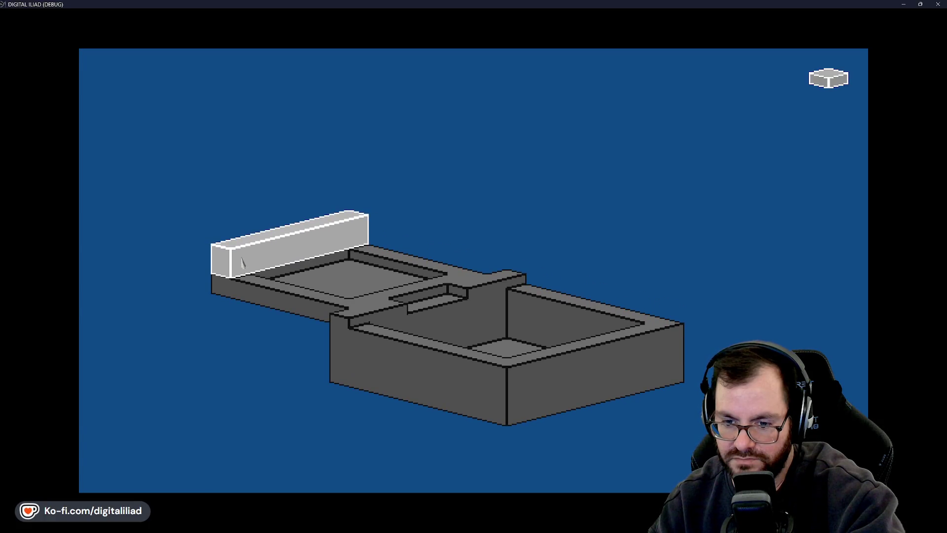
pyautogui.moveTo(355, 222)
pyautogui.mouseDown()
pyautogui.moveTo(251, 239)
pyautogui.moveTo(239, 262)
pyautogui.mouseUp()
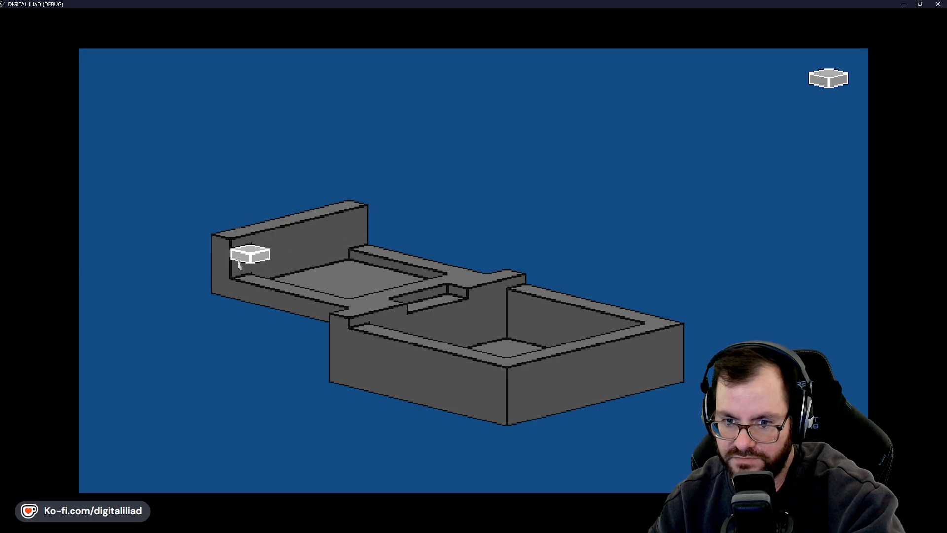
pyautogui.moveTo(254, 276); pyautogui.dragTo(352, 313)
pyautogui.moveTo(390, 277)
pyautogui.mouseDown()
pyautogui.moveTo(474, 266)
pyautogui.moveTo(370, 305)
pyautogui.mouseUp()
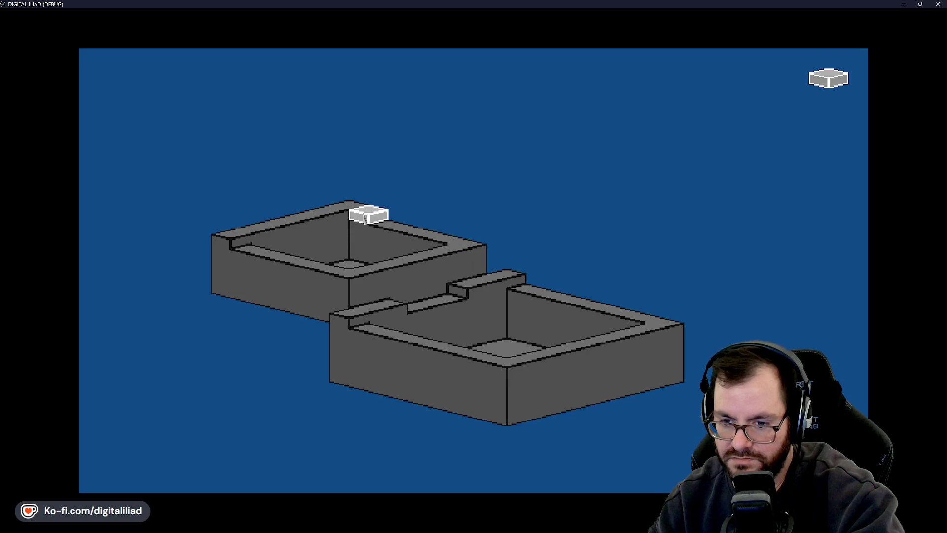
pyautogui.moveTo(364, 249)
pyautogui.mouseDown()
pyautogui.moveTo(360, 272)
pyautogui.moveTo(348, 271)
pyautogui.mouseUp()
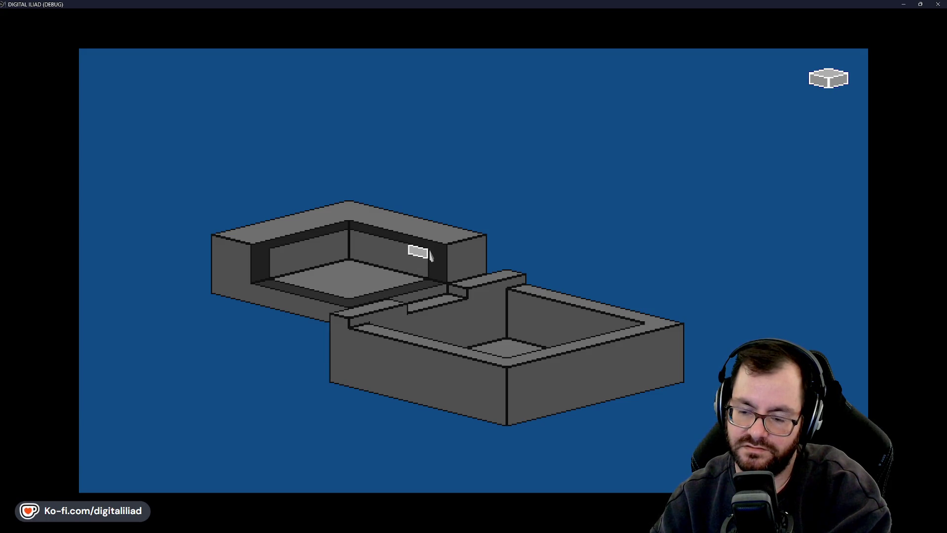
# Toggle the upper-left box between solid and hollow, finishing with a notch cut from its front corner.
pyautogui.click(281, 239)
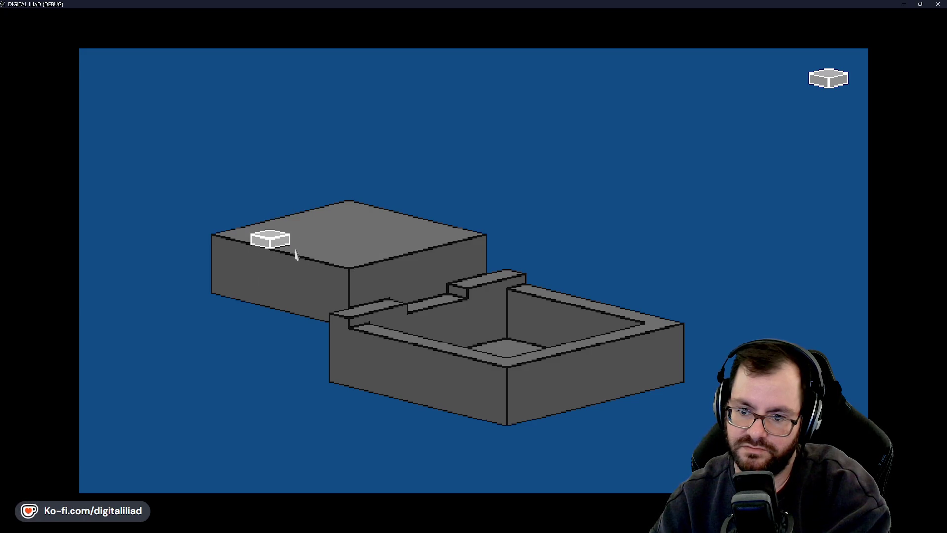
pyautogui.rightClick(309, 264)
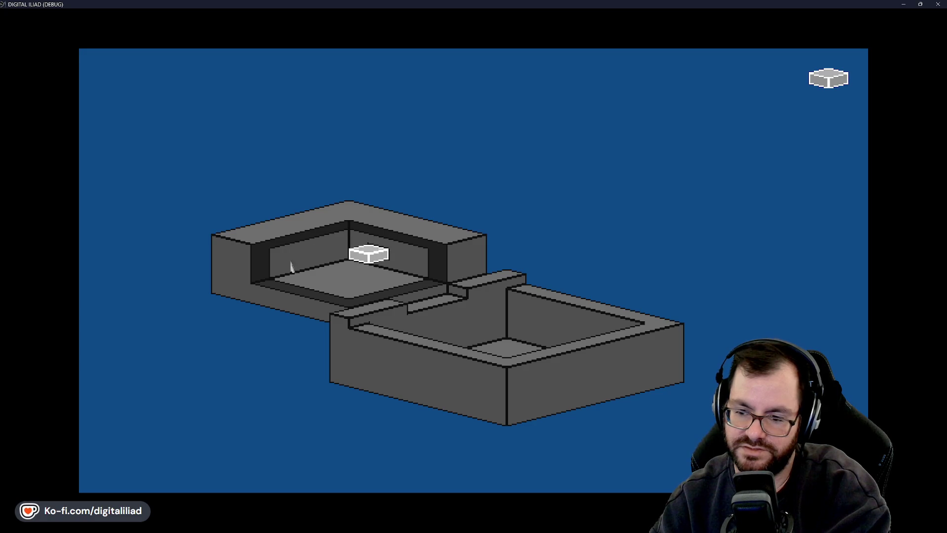
pyautogui.click(323, 264)
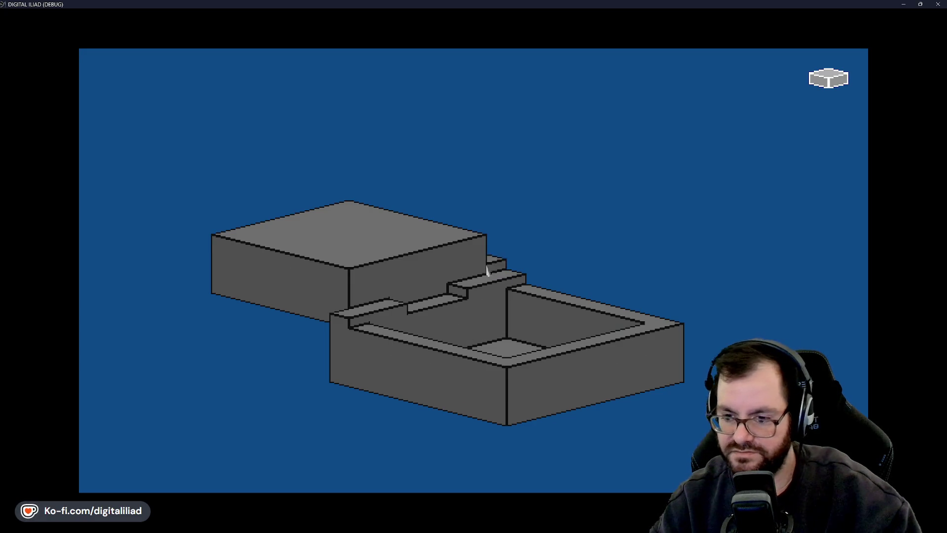
pyautogui.rightClick(364, 280)
pyautogui.click(364, 281)
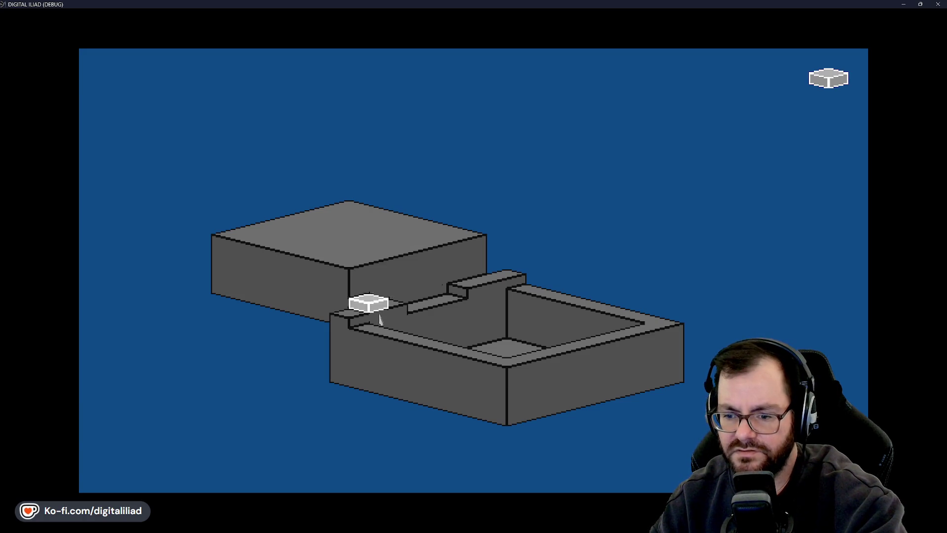
pyautogui.rightClick(365, 286)
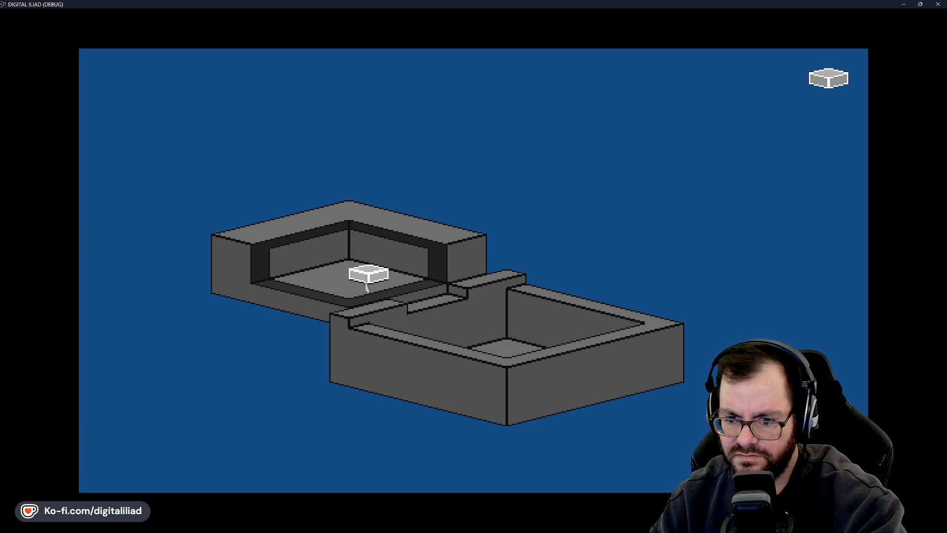
pyautogui.click(367, 315)
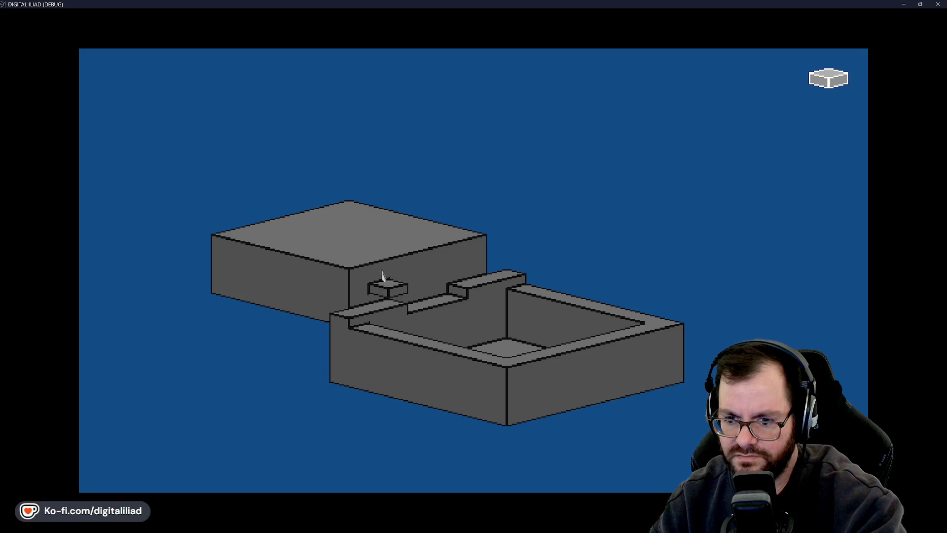
pyautogui.rightClick(348, 316)
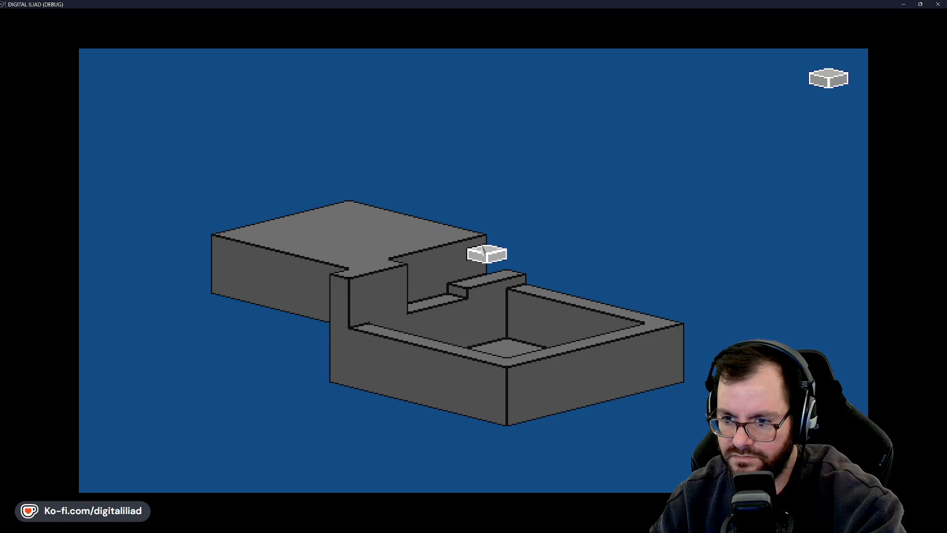
# Stretch a block across the corner and sink the basin floor deeper in steps, undoing a ledge step.
pyautogui.moveTo(462, 262); pyautogui.dragTo(513, 279)
pyautogui.rightClick(486, 316)
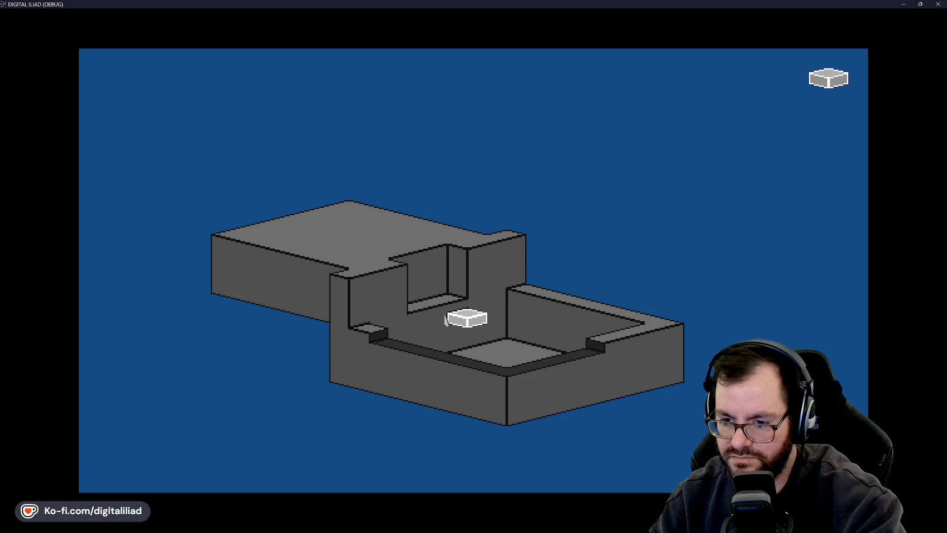
pyautogui.moveTo(447, 328)
pyautogui.mouseDown()
pyautogui.moveTo(447, 353)
pyautogui.moveTo(428, 320)
pyautogui.mouseUp()
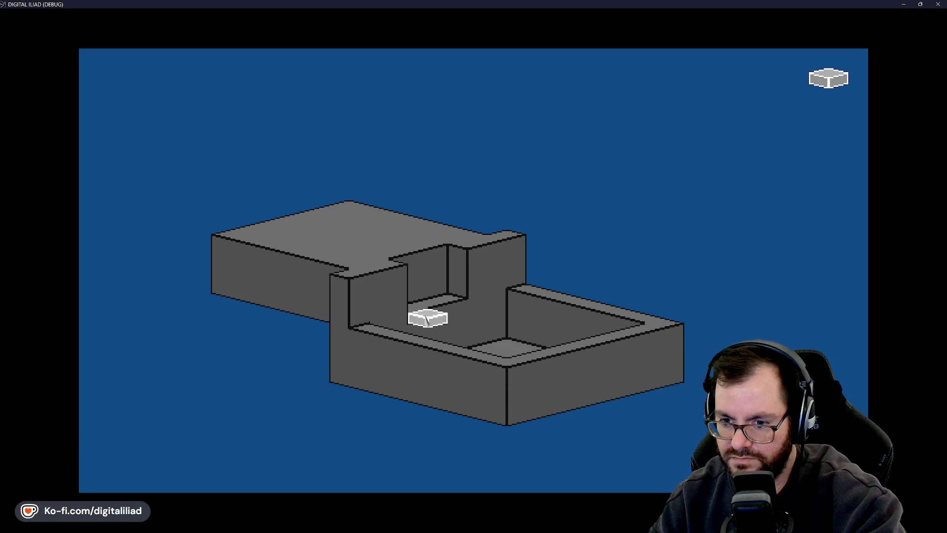
pyautogui.click(381, 258)
pyautogui.hotkey('ctrl', 'z')
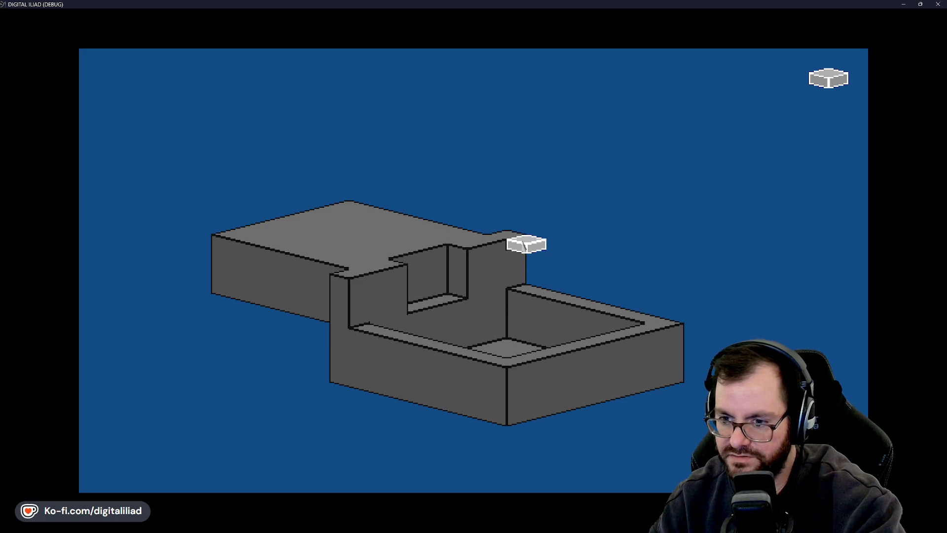
# Drop a tall block from the left ledge and carve the right room from its back-right corner, undoing extras.
pyautogui.moveTo(533, 275)
pyautogui.mouseDown()
pyautogui.moveTo(547, 294)
pyautogui.moveTo(651, 331)
pyautogui.mouseUp()
pyautogui.hotkey('ctrl', 'z')
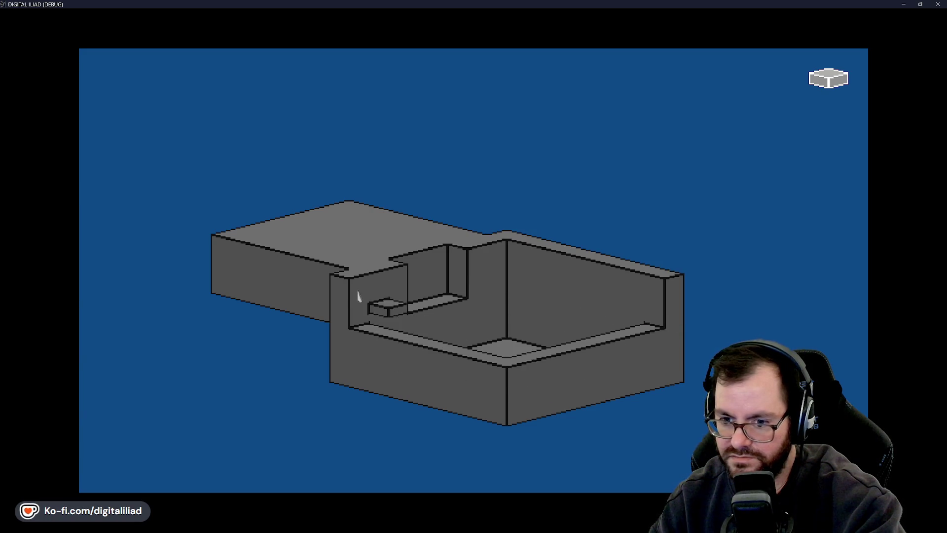
pyautogui.moveTo(360, 301)
pyautogui.mouseDown()
pyautogui.moveTo(387, 348)
pyautogui.moveTo(433, 371)
pyautogui.moveTo(510, 371)
pyautogui.mouseUp()
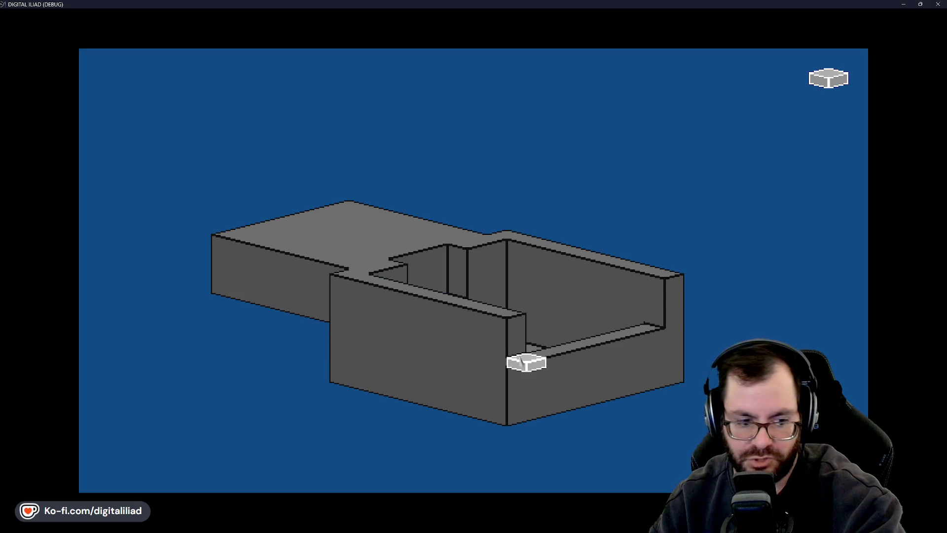
pyautogui.moveTo(650, 323)
pyautogui.mouseDown()
pyautogui.moveTo(607, 341)
pyautogui.moveTo(541, 345)
pyautogui.moveTo(535, 363)
pyautogui.moveTo(550, 387)
pyautogui.moveTo(538, 392)
pyautogui.moveTo(545, 400)
pyautogui.mouseUp()
pyautogui.moveTo(650, 324)
pyautogui.mouseDown()
pyautogui.moveTo(529, 363)
pyautogui.moveTo(543, 358)
pyautogui.mouseUp()
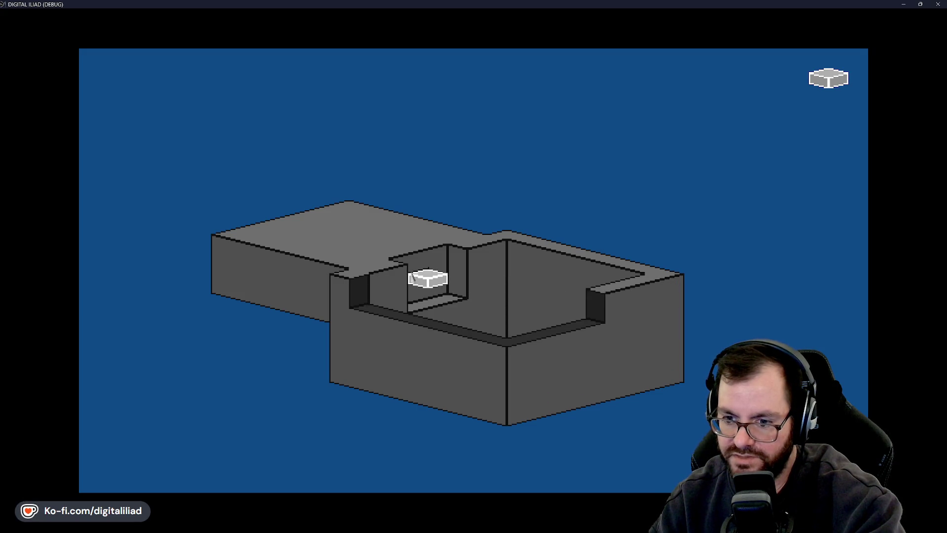
pyautogui.hotkey('ctrl', 'z')
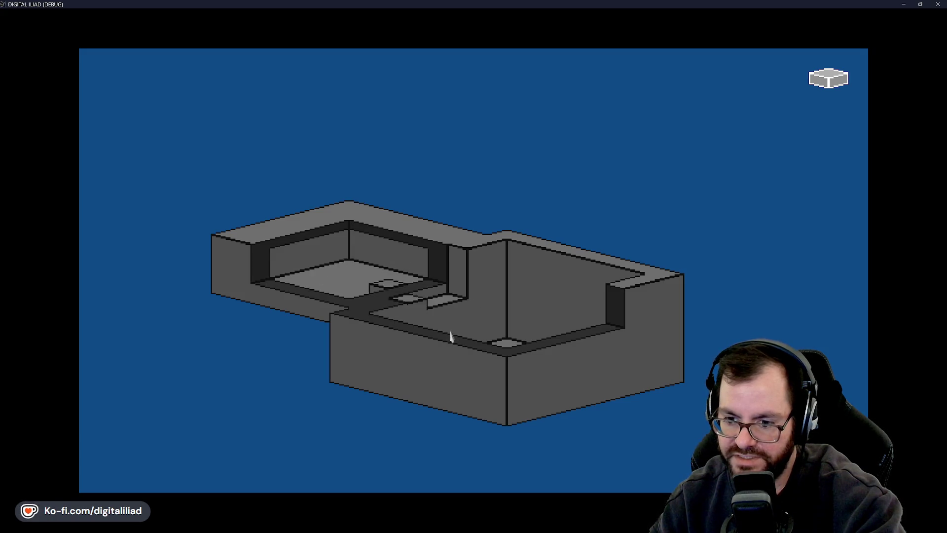
pyautogui.hotkey('ctrl', 'z')
pyautogui.hotkey('ctrl', 'z')
pyautogui.hotkey('ctrl', 'z')
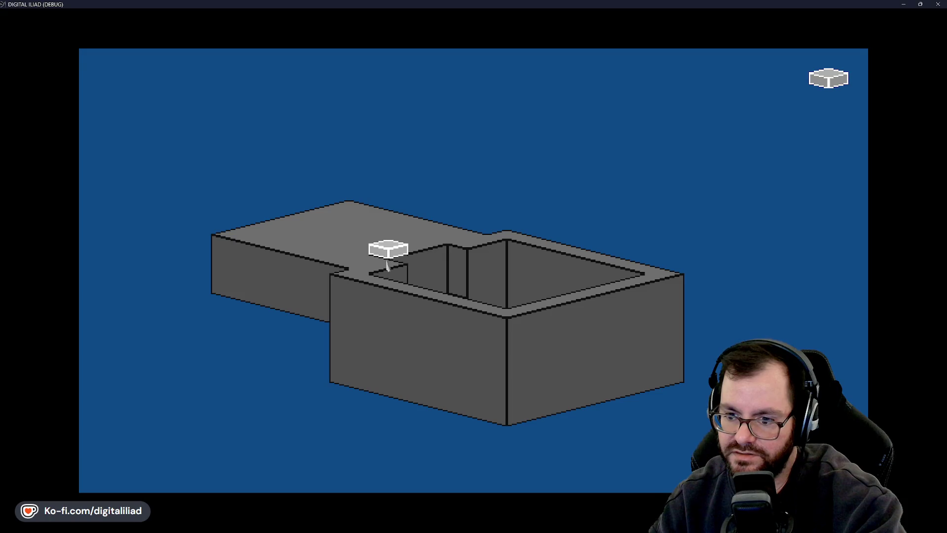
# Make the right room shallower and adjust the floor height until both blocks are open rooms.
pyautogui.hotkey('ctrl', 'z')
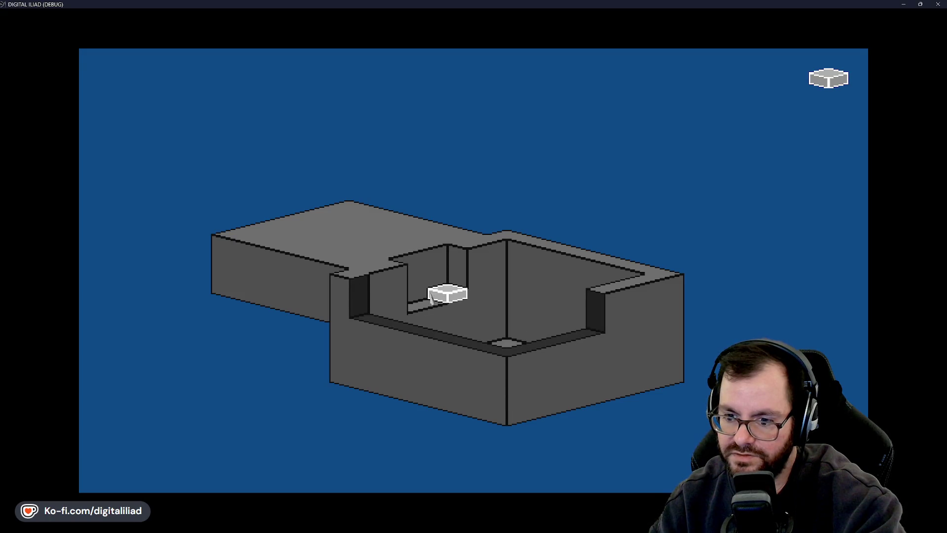
pyautogui.scroll(3, 431, 296)
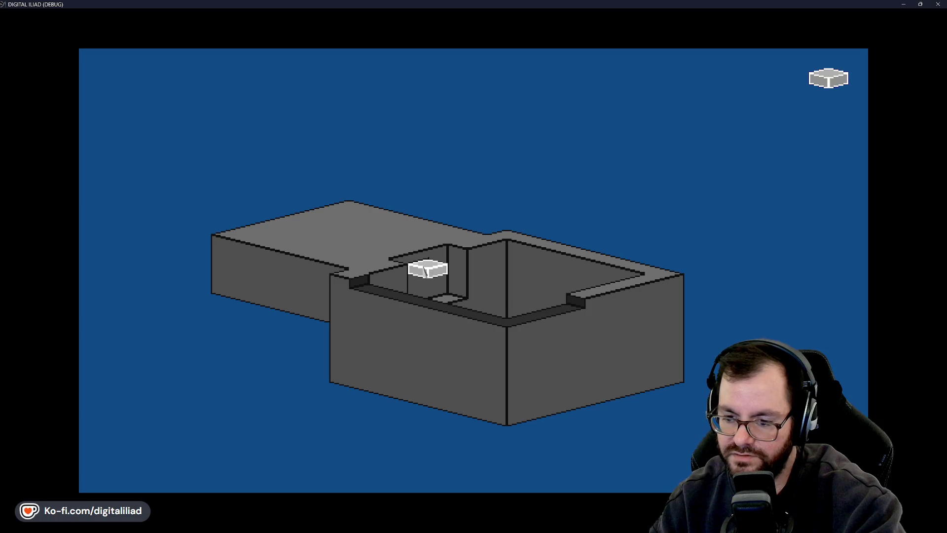
pyautogui.scroll(1, 429, 267)
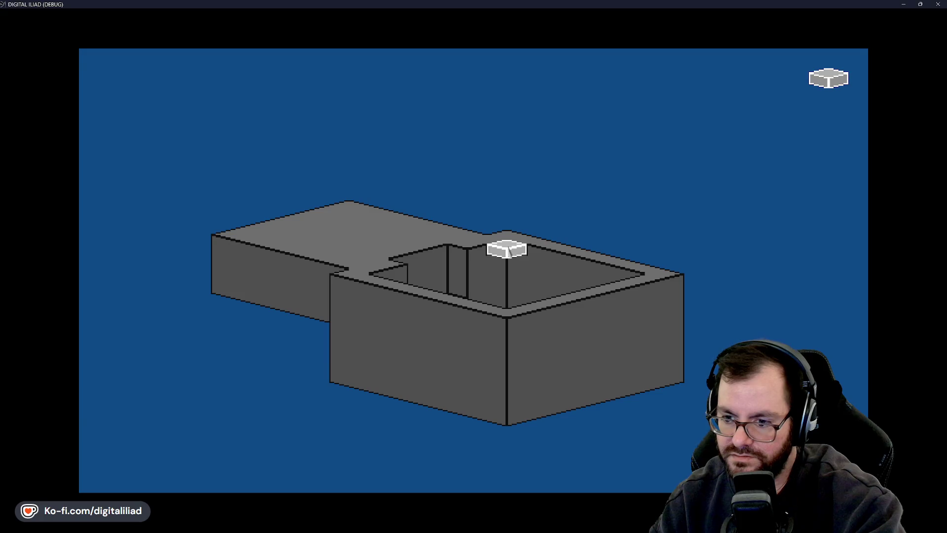
pyautogui.scroll(3, 508, 252)
pyautogui.scroll(-1, 508, 252)
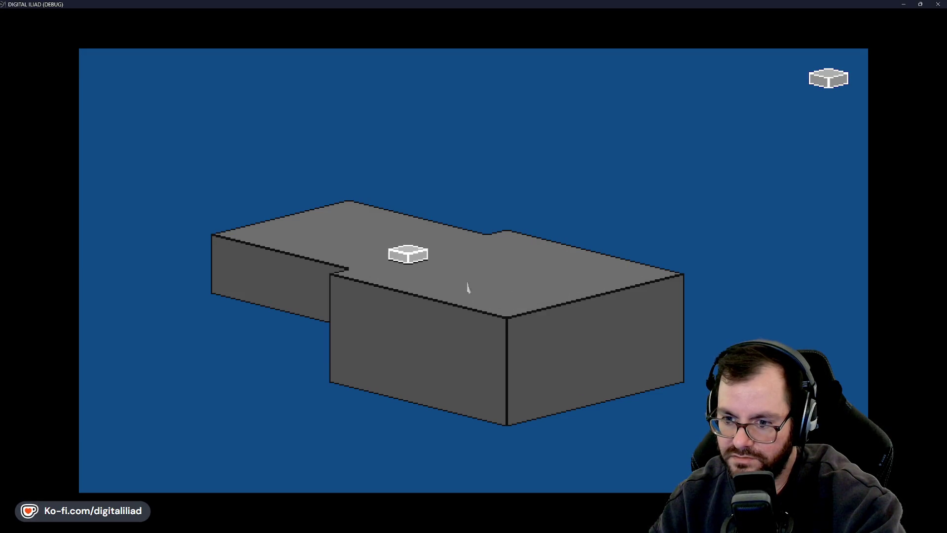
pyautogui.scroll(-3, 468, 288)
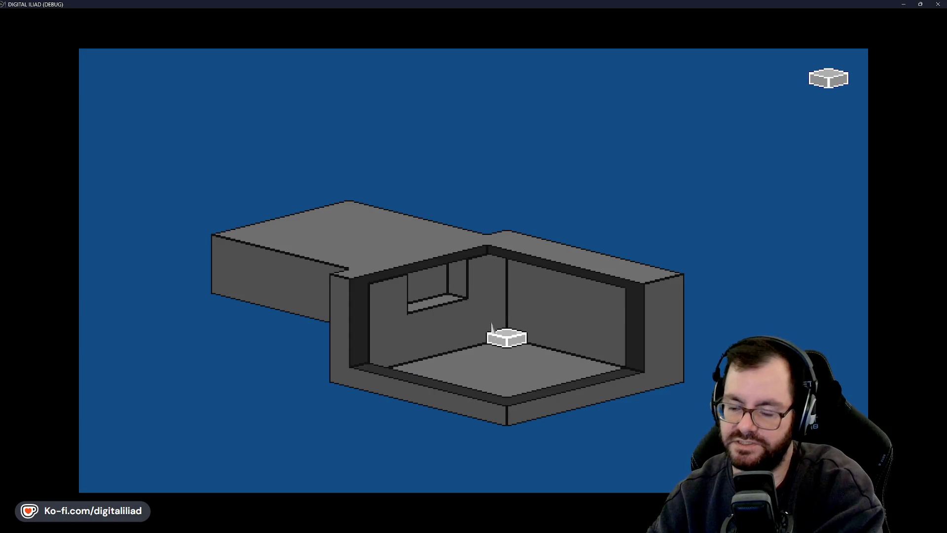
pyautogui.scroll(1, 492, 325)
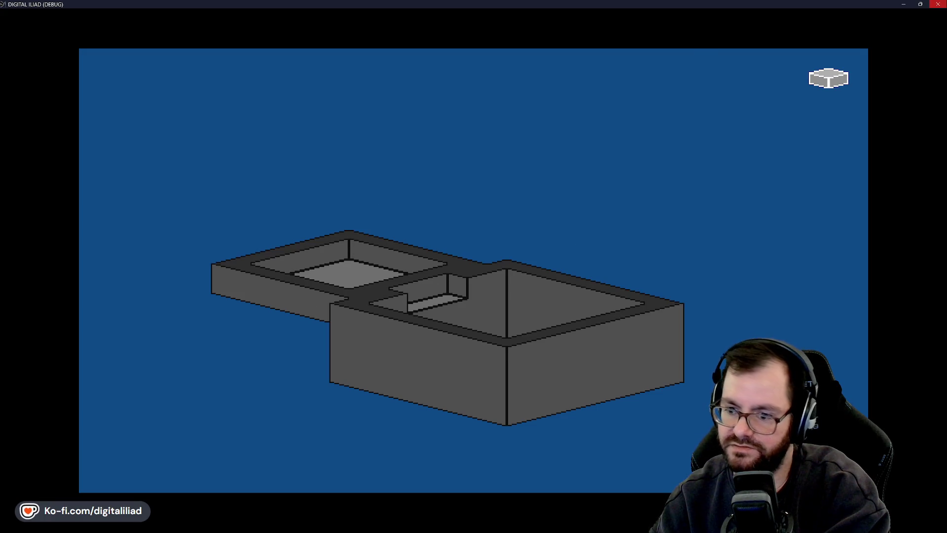
# Quit Digital Iliad and return to the lofi_flyby_screenshot_1.ase mockup in Aseprite.
pyautogui.press('Escape')
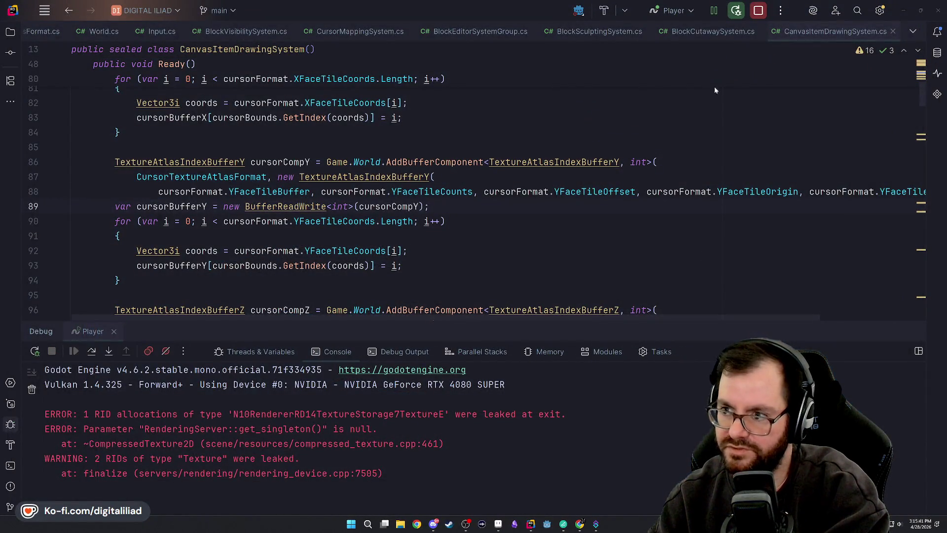
pyautogui.click(500, 525)
pyautogui.scroll(-2, 573, 347)
pyautogui.scroll(3, 573, 347)
pyautogui.scroll(-1, 573, 346)
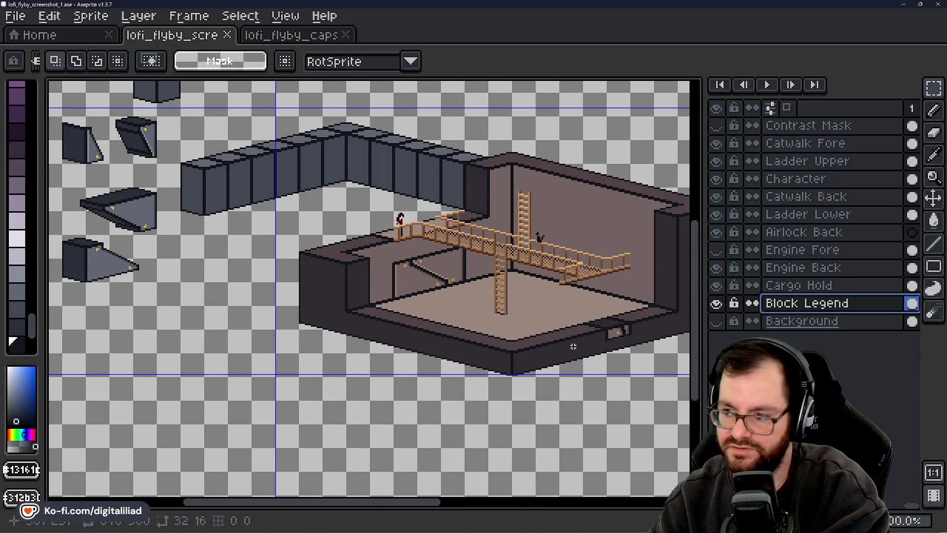
# Show the Engine Fore layer, pan across to the catwalk, and make Engine Back the working layer.
pyautogui.click(717, 250)
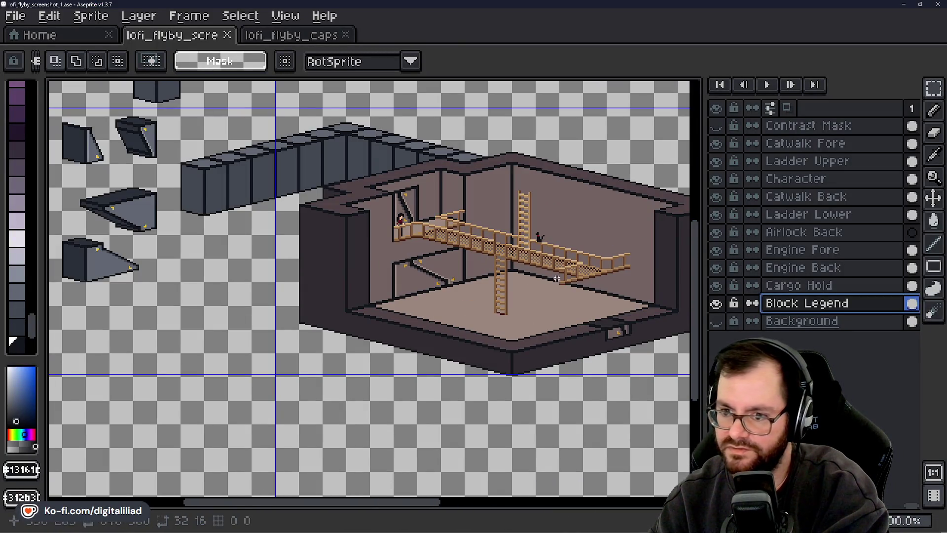
pyautogui.scroll(2, 556, 279)
pyautogui.moveTo(411, 381)
pyautogui.mouseDown()
pyautogui.moveTo(478, 313)
pyautogui.moveTo(645, 352)
pyautogui.mouseUp()
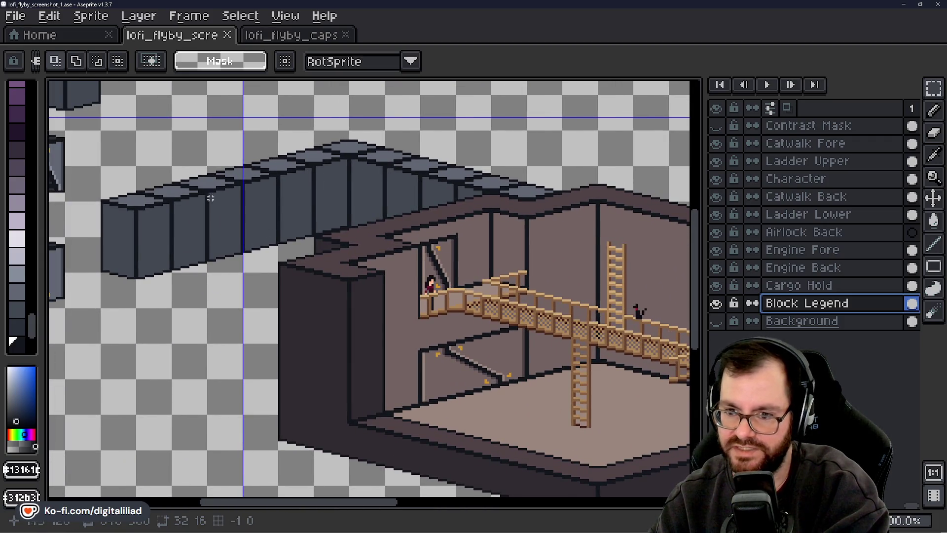
pyautogui.click(814, 268)
# Select the room walls and try moving them, then cancel the move and deselect.
pyautogui.moveTo(84, 123)
pyautogui.mouseDown()
pyautogui.moveTo(348, 271)
pyautogui.moveTo(349, 284)
pyautogui.mouseUp()
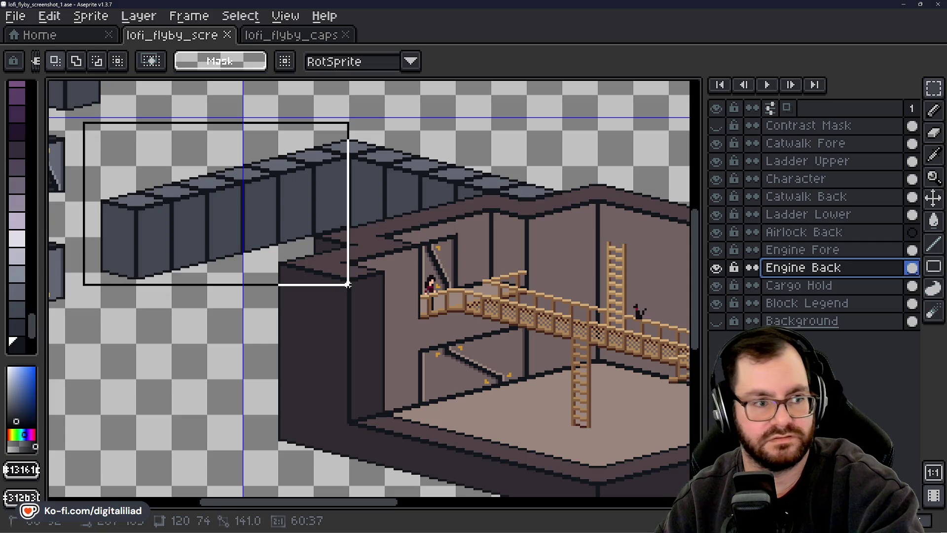
pyautogui.moveTo(348, 285); pyautogui.dragTo(348, 291)
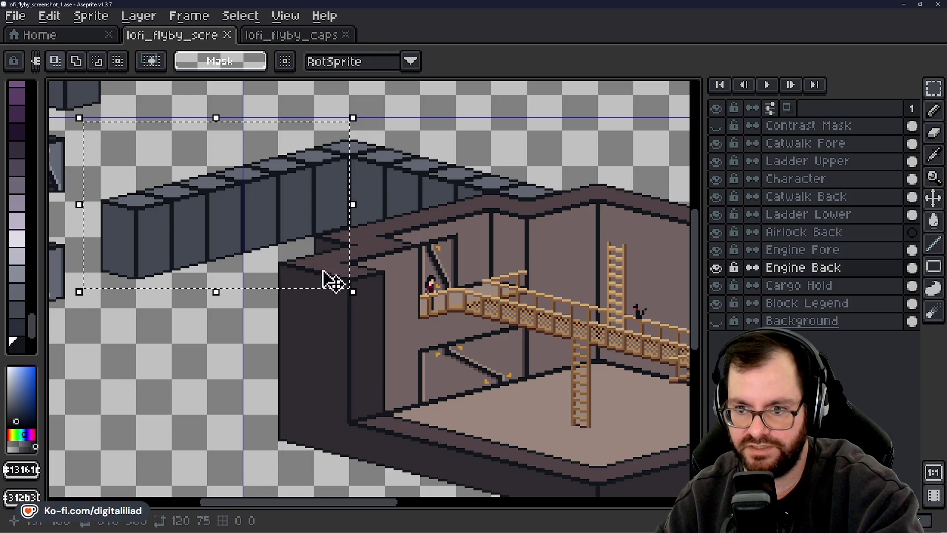
pyautogui.click(289, 215)
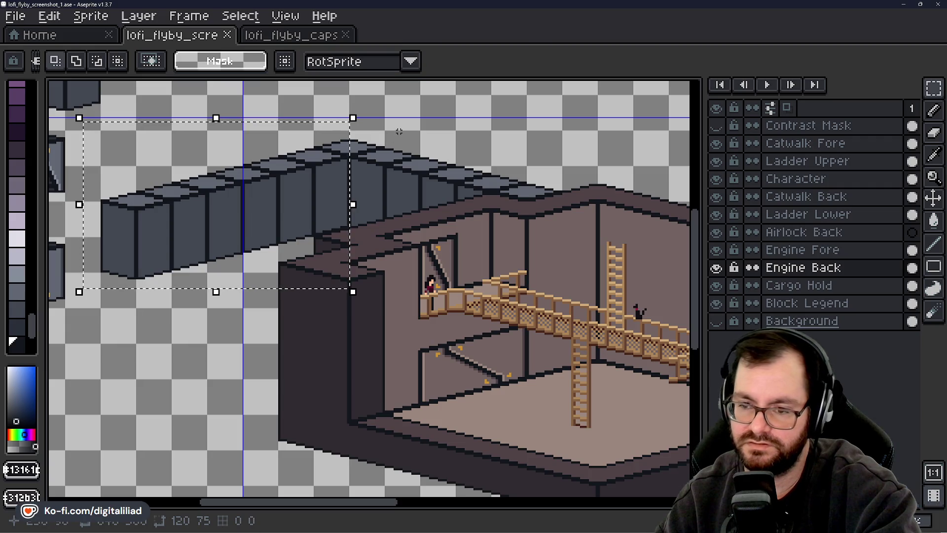
pyautogui.moveTo(296, 177); pyautogui.dragTo(339, 188)
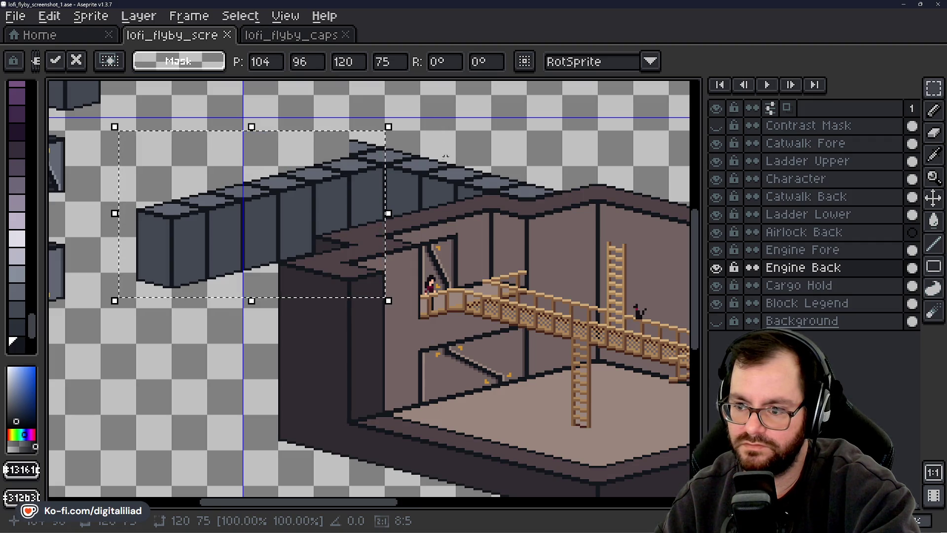
pyautogui.press('Escape')
pyautogui.hotkey('ctrl', 'd')
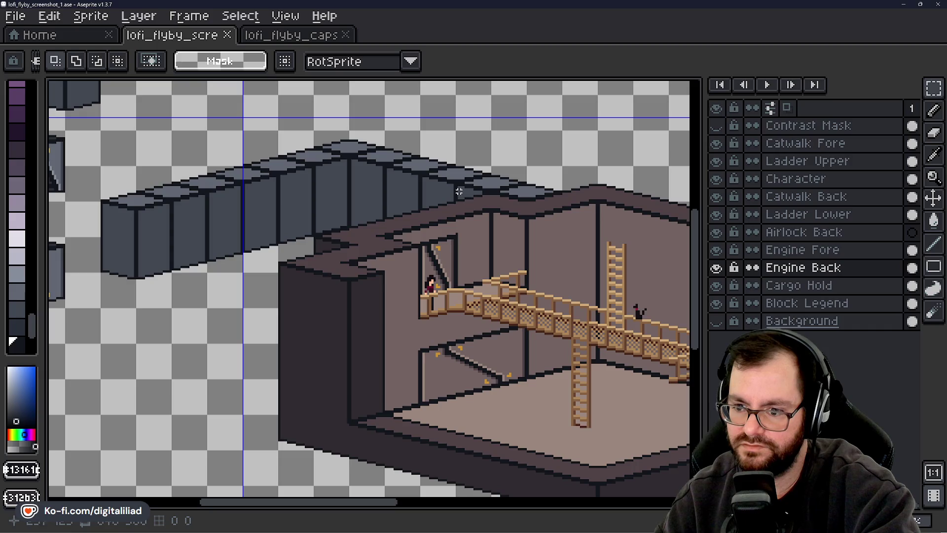
# Hide the Engine Fore layer and zoom to the loose block sprites beside the wall.
pyautogui.moveTo(271, 245); pyautogui.dragTo(377, 282)
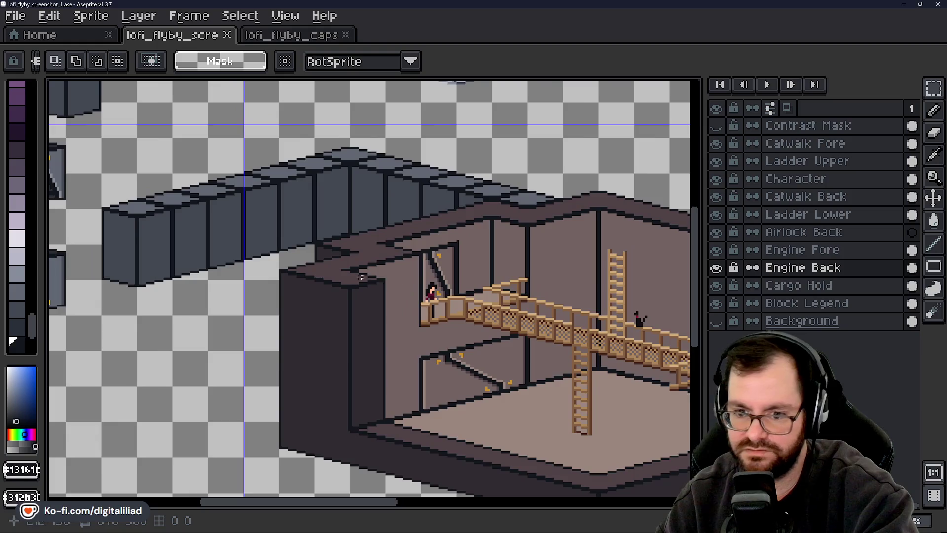
pyautogui.scroll(1, 310, 270)
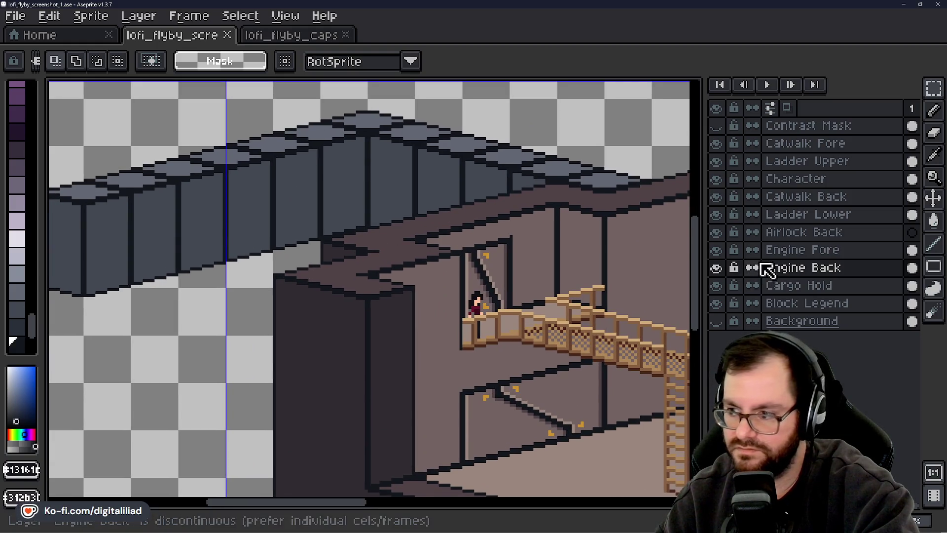
pyautogui.click(717, 250)
pyautogui.scroll(-1, 423, 266)
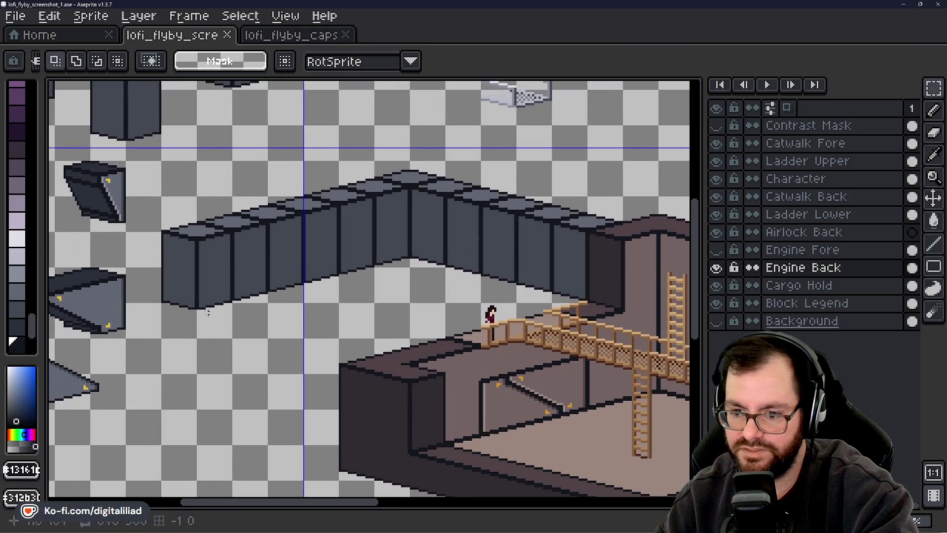
pyautogui.scroll(2, 592, 308)
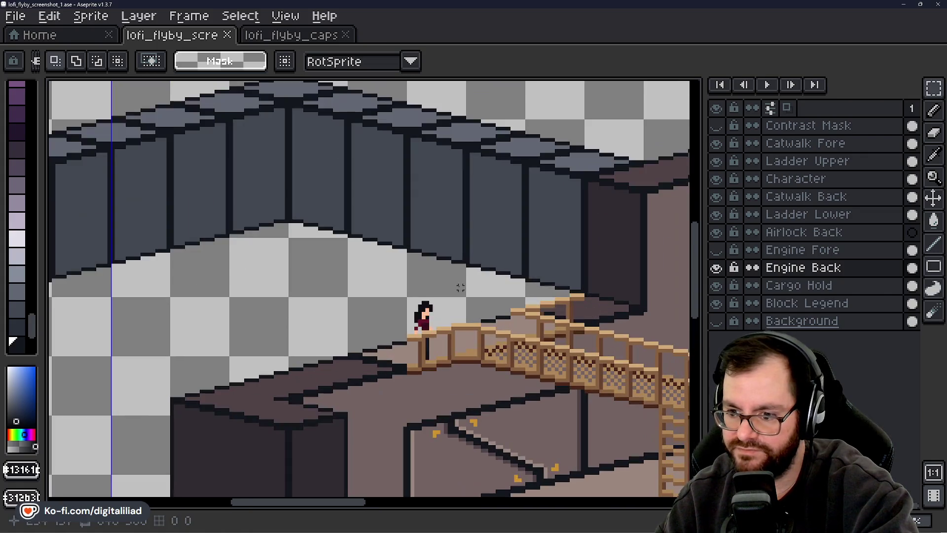
pyautogui.scroll(-3, 550, 288)
pyautogui.scroll(1, 419, 253)
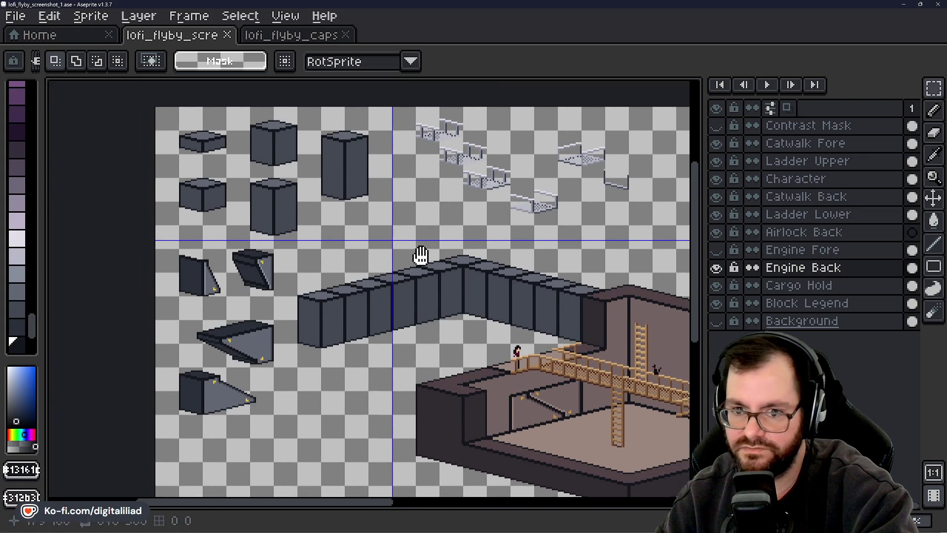
# Marquee the flat block sprite and add strips until its 32×7 top face is selected.
pyautogui.scroll(1, 177, 92)
pyautogui.moveTo(177, 93)
pyautogui.mouseDown()
pyautogui.moveTo(293, 172)
pyautogui.moveTo(284, 132)
pyautogui.moveTo(375, 202)
pyautogui.mouseUp()
pyautogui.scroll(1, 217, 116)
pyautogui.scroll(1, 218, 116)
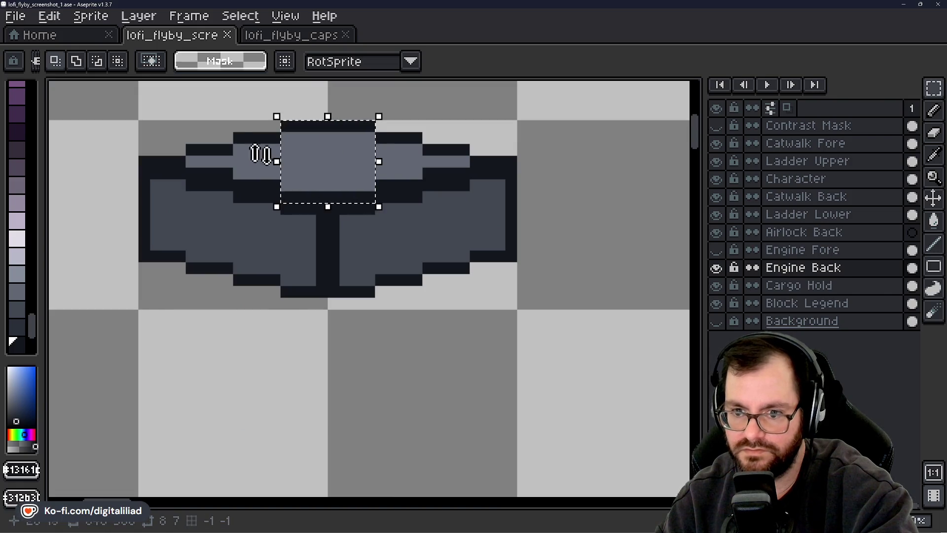
pyautogui.moveTo(268, 178); pyautogui.dragTo(279, 190)
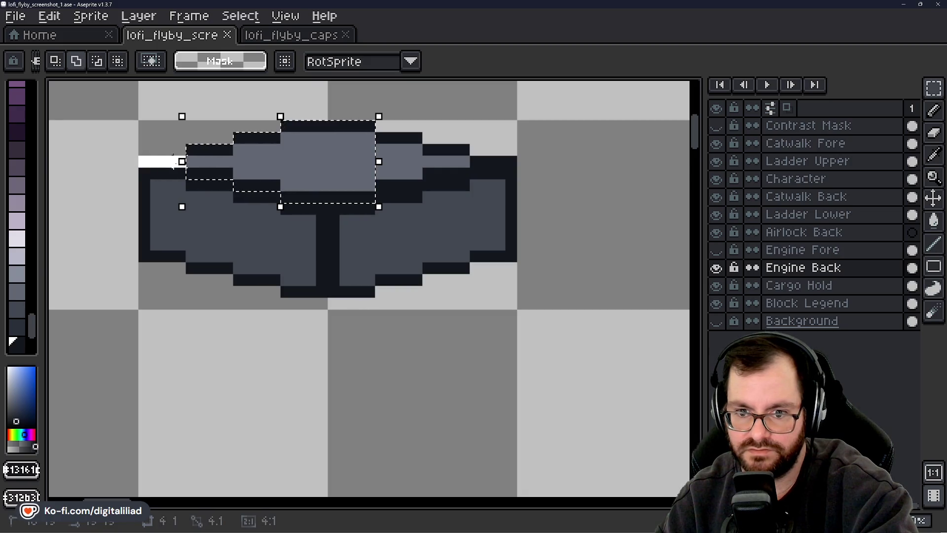
pyautogui.moveTo(387, 133); pyautogui.dragTo(423, 191)
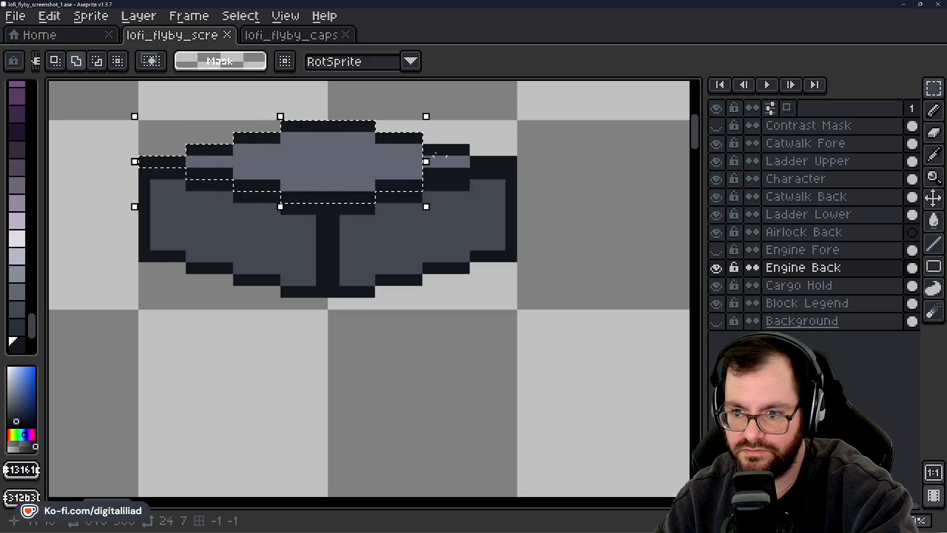
pyautogui.moveTo(428, 149); pyautogui.dragTo(469, 191)
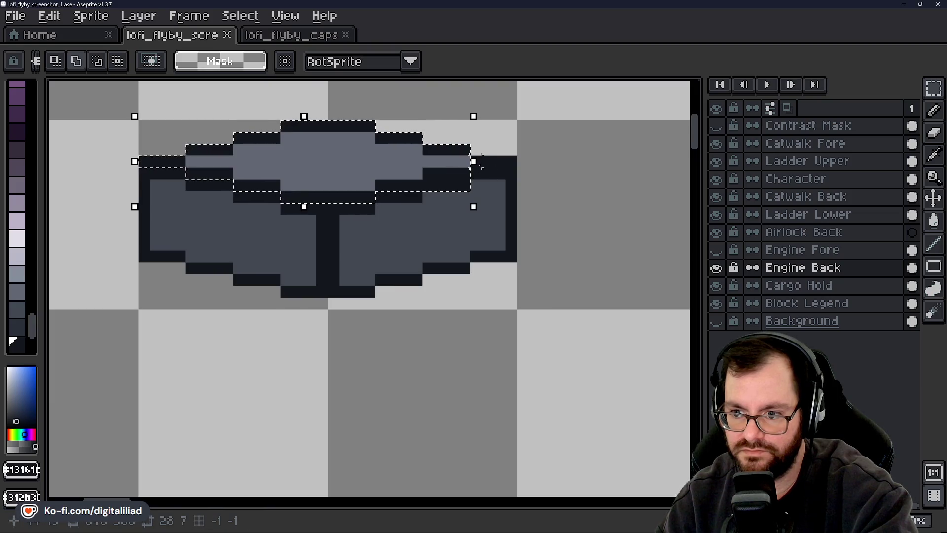
pyautogui.moveTo(504, 163); pyautogui.dragTo(514, 167)
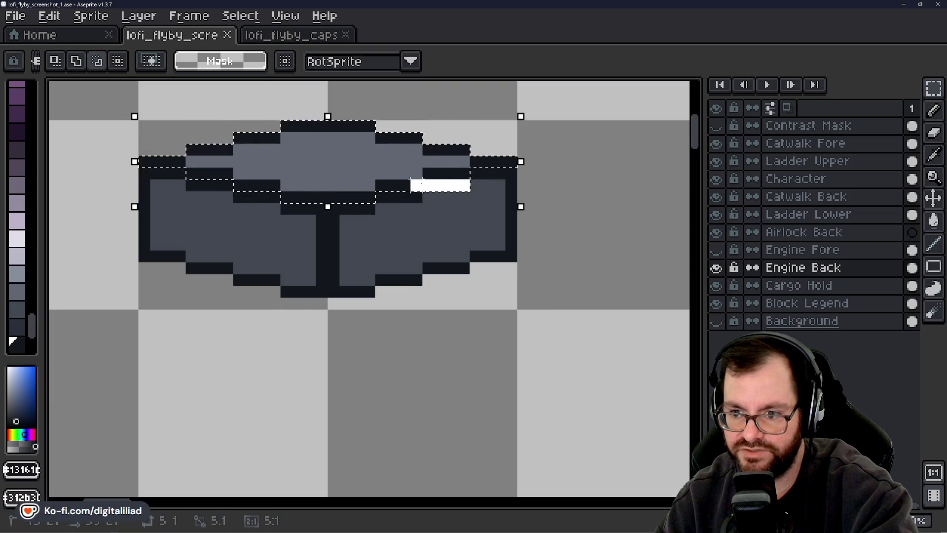
pyautogui.scroll(-4, 430, 195)
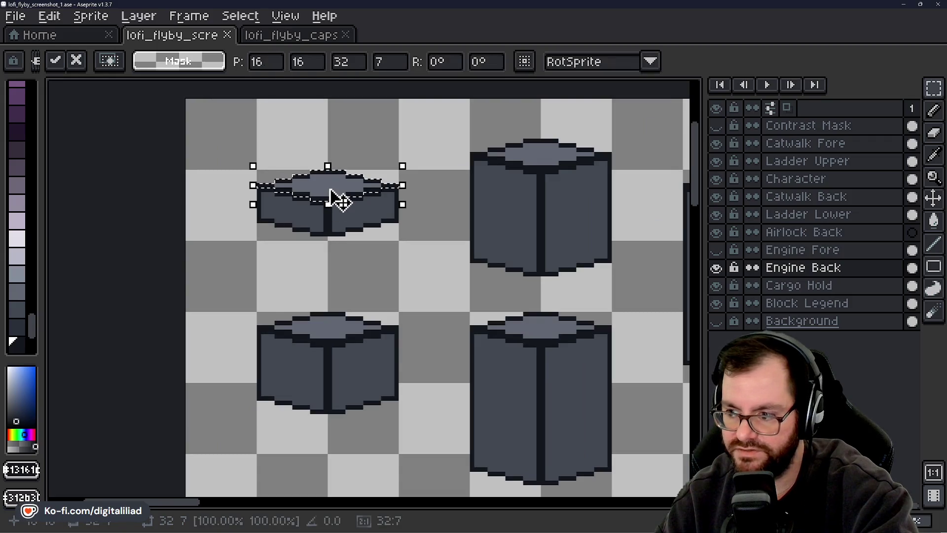
# Lift the selected top face from Block Legend, then switch to Engine Back and show the wall and catwalk.
pyautogui.click(740, 303)
pyautogui.click(331, 190)
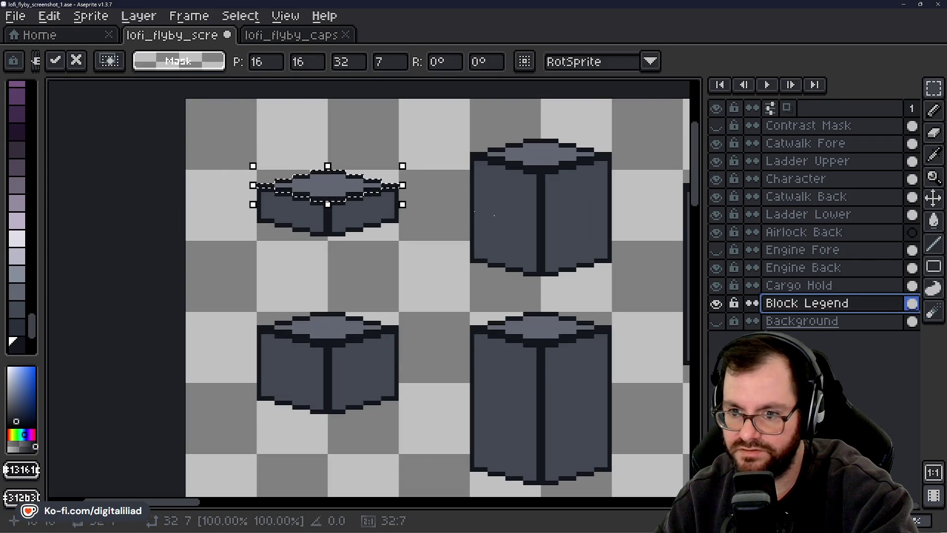
pyautogui.scroll(-2, 380, 192)
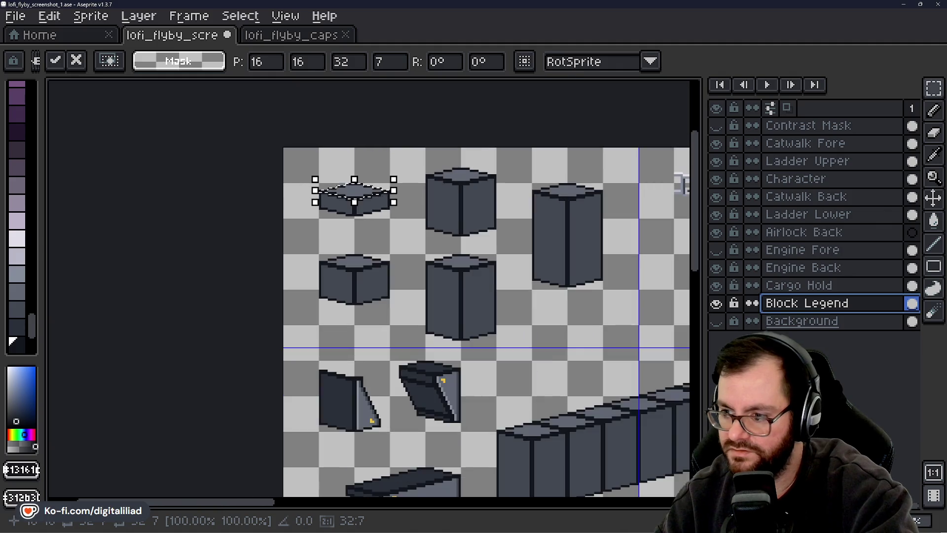
pyautogui.click(783, 268)
pyautogui.moveTo(590, 298)
pyautogui.mouseDown()
pyautogui.moveTo(444, 237)
pyautogui.moveTo(342, 363)
pyautogui.mouseUp()
pyautogui.scroll(-1, 341, 364)
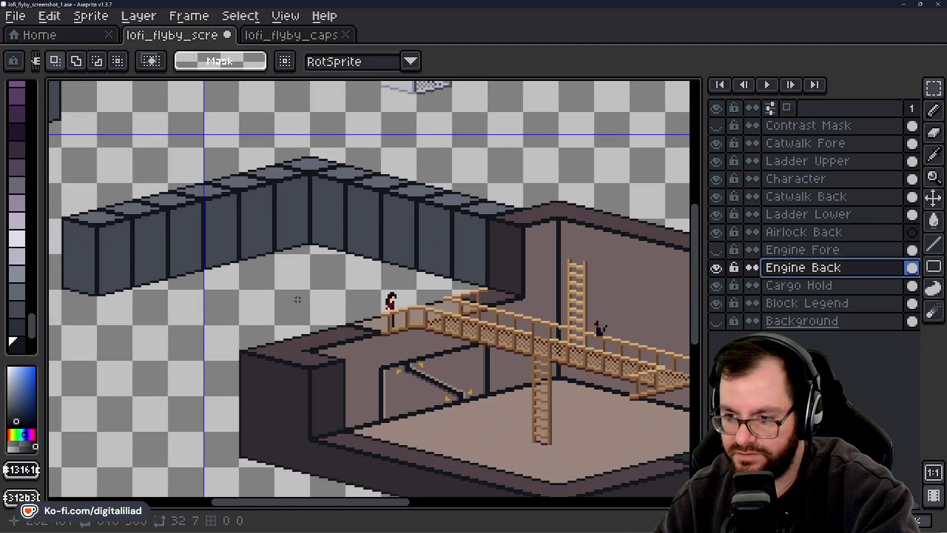
pyautogui.scroll(3, 314, 240)
# Try several placements of the floating 32×7 top piece, resetting it with Escape.
pyautogui.click(382, 293)
pyautogui.moveTo(376, 285)
pyautogui.mouseDown()
pyautogui.moveTo(299, 249)
pyautogui.moveTo(393, 291)
pyautogui.moveTo(382, 271)
pyautogui.moveTo(423, 286)
pyautogui.mouseUp()
pyautogui.press('Escape')
pyautogui.click(372, 296)
pyautogui.press('Escape')
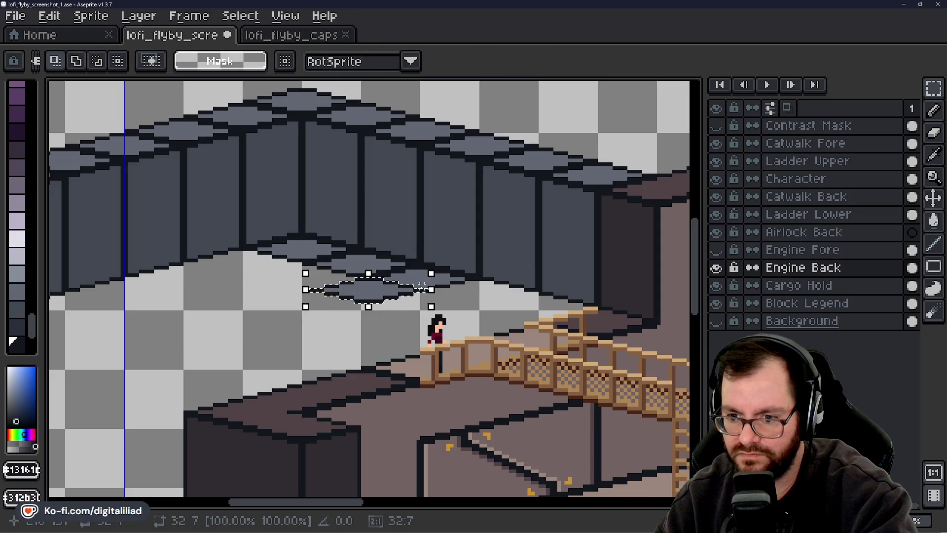
pyautogui.moveTo(370, 302)
pyautogui.mouseDown()
pyautogui.moveTo(484, 310)
pyautogui.moveTo(480, 298)
pyautogui.mouseUp()
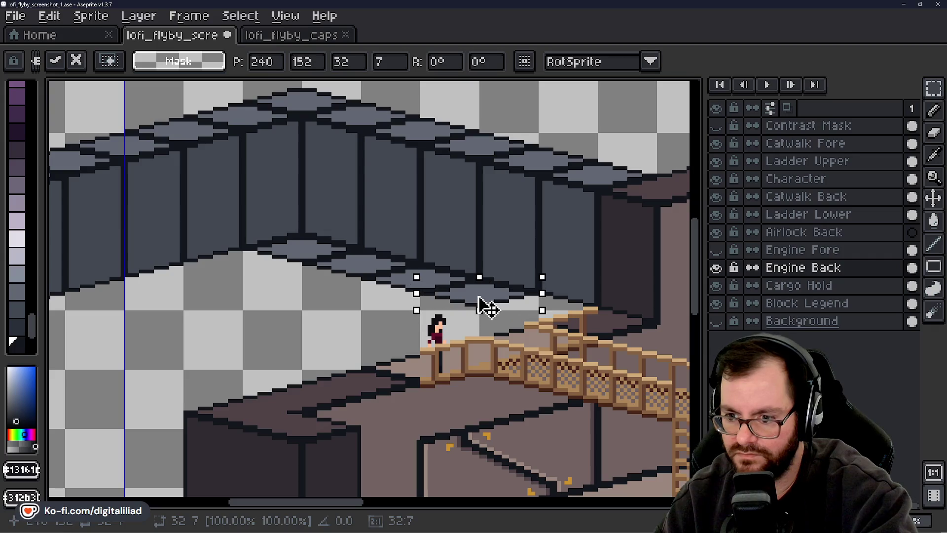
pyautogui.press('Escape')
pyautogui.moveTo(366, 296)
pyautogui.mouseDown()
pyautogui.moveTo(508, 317)
pyautogui.moveTo(526, 305)
pyautogui.mouseUp()
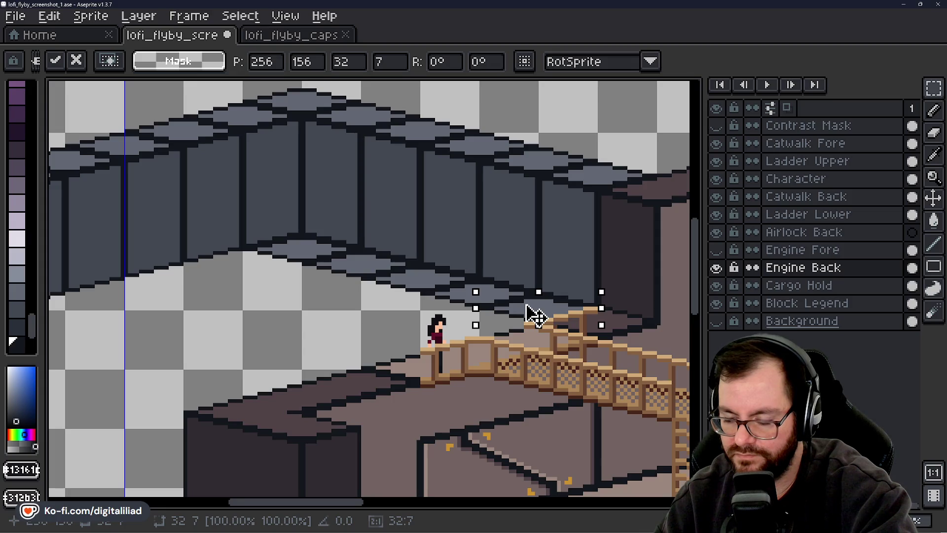
# Shift the top piece left and right under the wall, then discard the floating piece.
pyautogui.moveTo(530, 313)
pyautogui.mouseDown()
pyautogui.moveTo(384, 300)
pyautogui.moveTo(433, 270)
pyautogui.mouseUp()
pyautogui.hscroll(-5, 385, 300)
pyautogui.moveTo(385, 299)
pyautogui.mouseDown()
pyautogui.moveTo(427, 270)
pyautogui.moveTo(383, 299)
pyautogui.moveTo(490, 286)
pyautogui.moveTo(482, 281)
pyautogui.mouseUp()
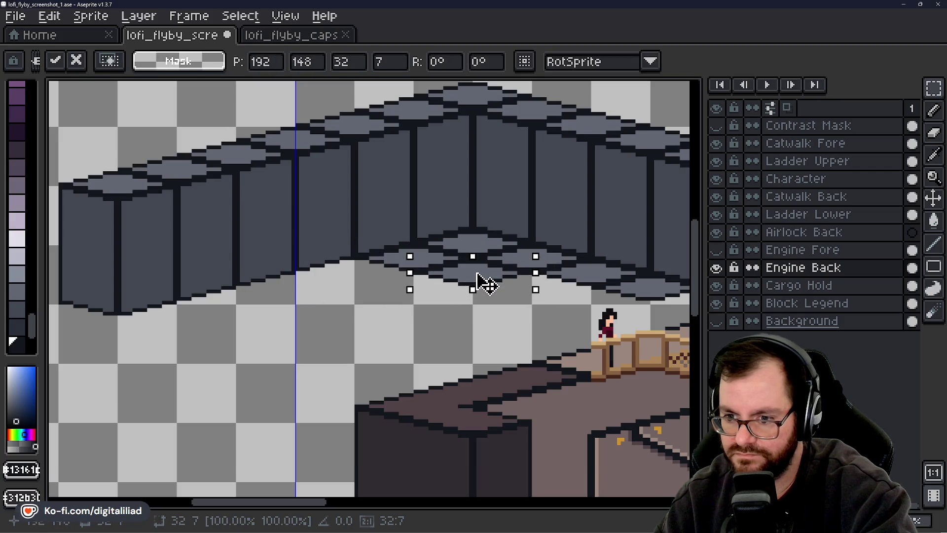
pyautogui.hscroll(5, 482, 281)
pyautogui.moveTo(354, 302)
pyautogui.mouseDown()
pyautogui.moveTo(363, 281)
pyautogui.moveTo(424, 281)
pyautogui.moveTo(408, 291)
pyautogui.moveTo(477, 298)
pyautogui.mouseUp()
pyautogui.moveTo(380, 302)
pyautogui.mouseDown()
pyautogui.moveTo(239, 270)
pyautogui.moveTo(364, 290)
pyautogui.moveTo(205, 295)
pyautogui.moveTo(188, 285)
pyautogui.moveTo(376, 300)
pyautogui.moveTo(127, 332)
pyautogui.moveTo(127, 292)
pyautogui.moveTo(355, 281)
pyautogui.moveTo(316, 294)
pyautogui.moveTo(293, 283)
pyautogui.moveTo(324, 294)
pyautogui.mouseUp()
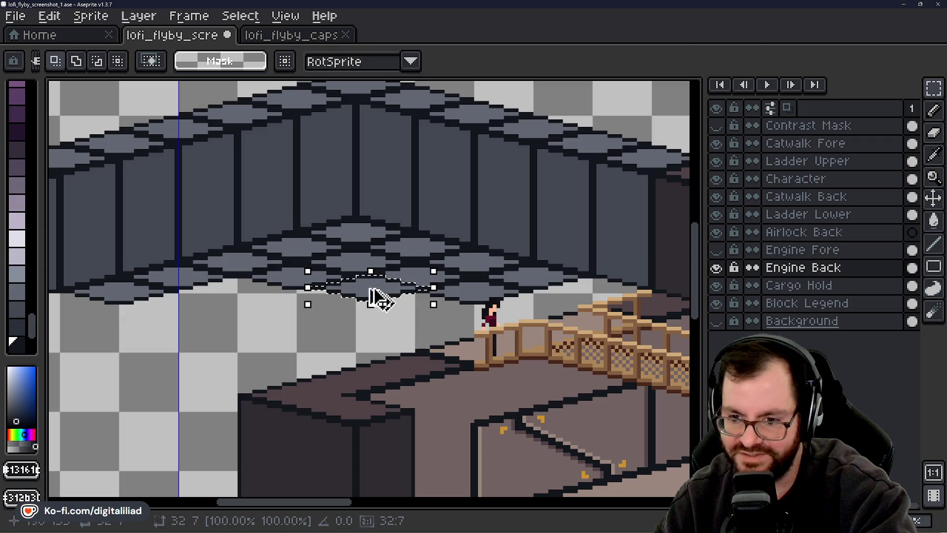
pyautogui.moveTo(383, 285)
pyautogui.mouseDown()
pyautogui.moveTo(420, 323)
pyautogui.moveTo(418, 305)
pyautogui.mouseUp()
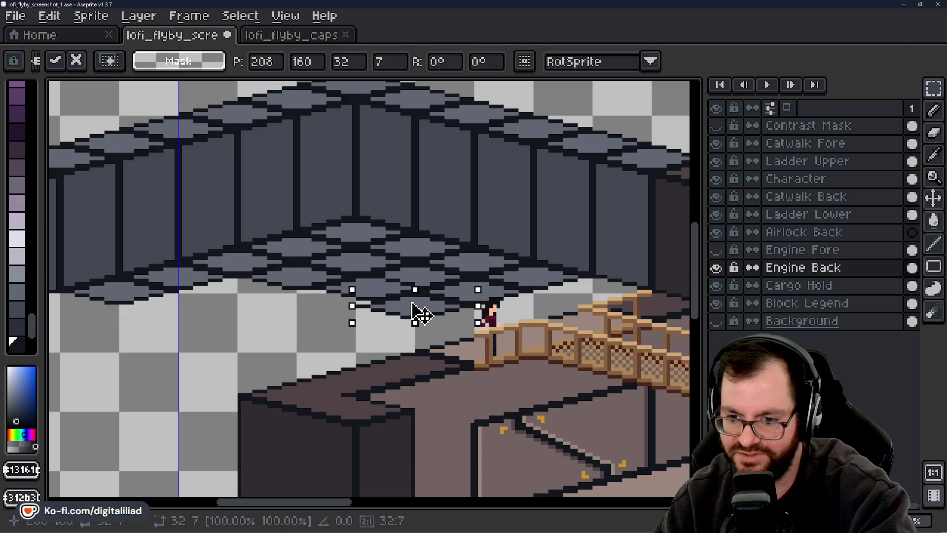
pyautogui.hotkey('ctrl', 'z')
pyautogui.hotkey('ctrl', 'z')
pyautogui.hotkey('ctrl', 'z')
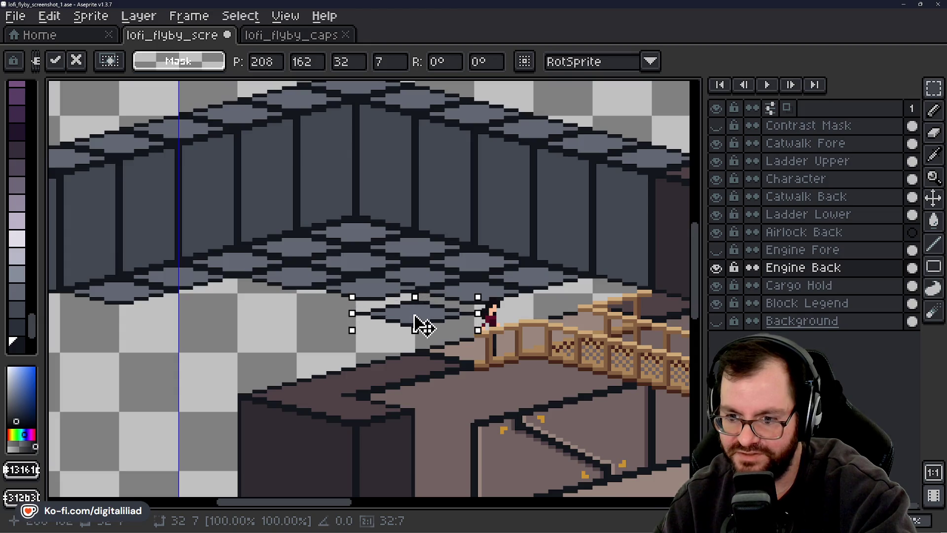
# Paste another copy of the top piece and drop it left and down on the checkered floor.
pyautogui.hotkey('ctrl', 'v')
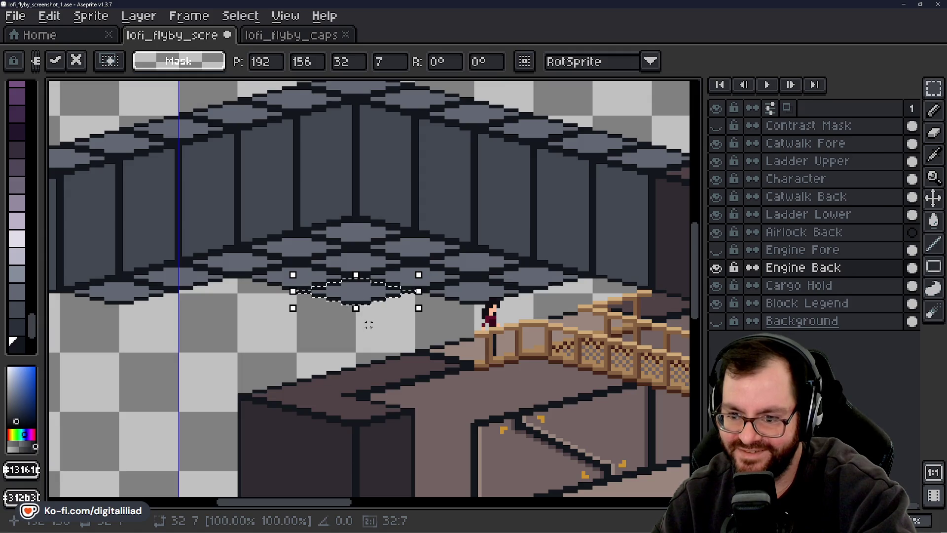
pyautogui.moveTo(349, 290)
pyautogui.mouseDown()
pyautogui.moveTo(408, 327)
pyautogui.moveTo(419, 311)
pyautogui.moveTo(364, 300)
pyautogui.moveTo(239, 303)
pyautogui.moveTo(249, 299)
pyautogui.mouseUp()
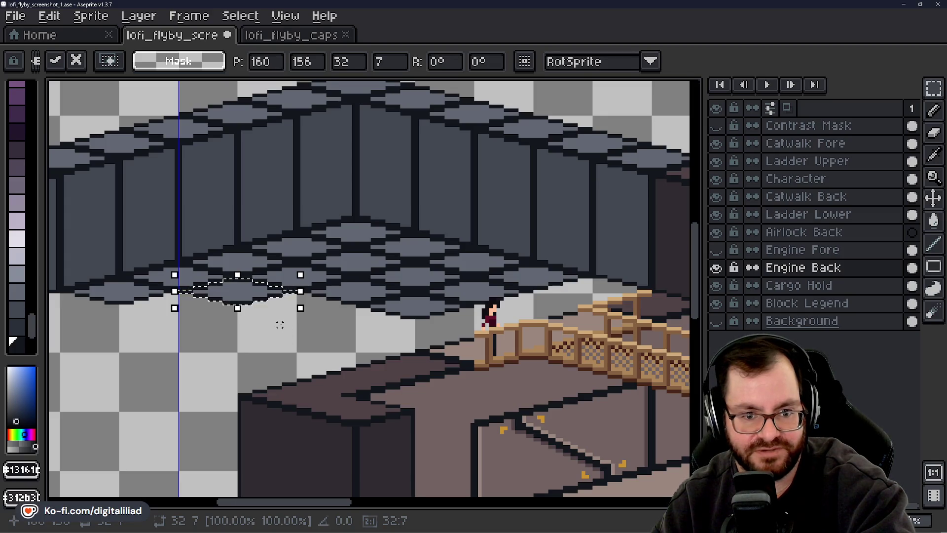
pyautogui.moveTo(269, 302)
pyautogui.mouseDown()
pyautogui.moveTo(370, 290)
pyautogui.moveTo(296, 311)
pyautogui.moveTo(370, 291)
pyautogui.moveTo(366, 324)
pyautogui.mouseUp()
pyautogui.press('Escape')
pyautogui.moveTo(363, 286)
pyautogui.mouseDown()
pyautogui.moveTo(185, 319)
pyautogui.moveTo(179, 311)
pyautogui.mouseUp()
pyautogui.press('Escape')
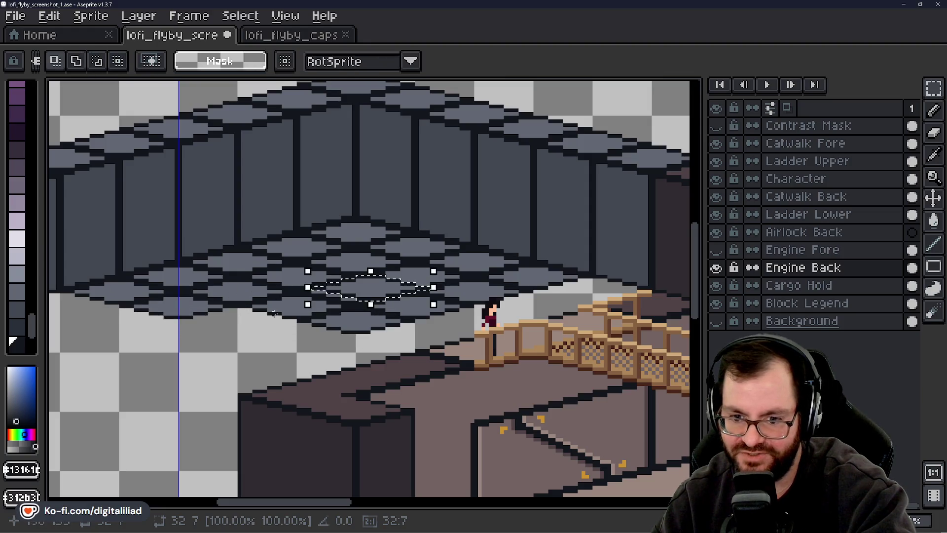
pyautogui.moveTo(345, 296); pyautogui.dragTo(228, 329)
pyautogui.press('Escape')
pyautogui.moveTo(364, 301); pyautogui.dragTo(290, 348)
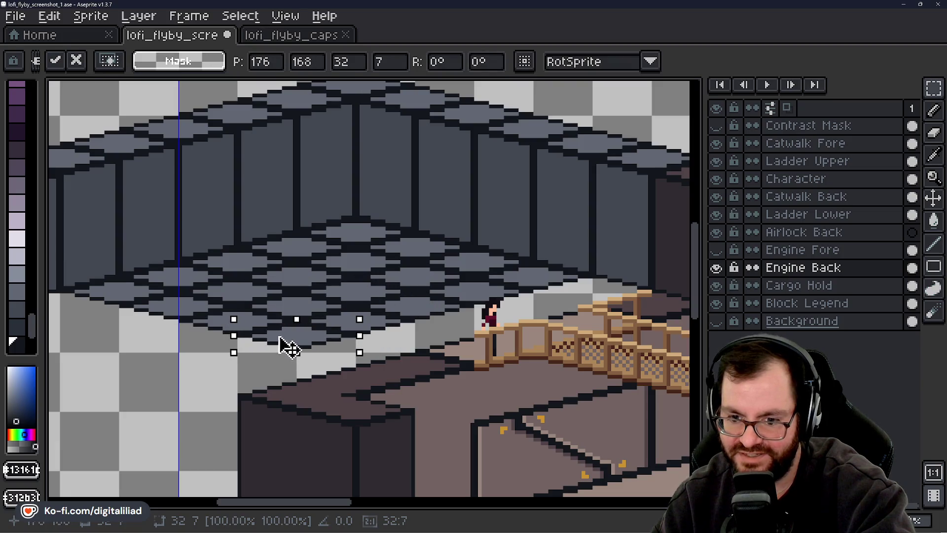
pyautogui.click(387, 282)
# Pan and zoom to the grey block legend sprites at the canvas's top-left.
pyautogui.scroll(-2, 387, 298)
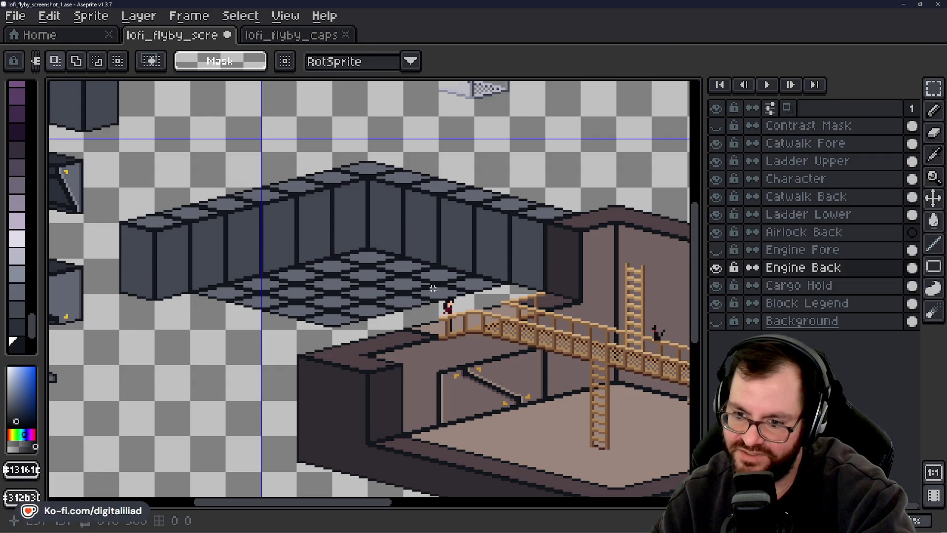
pyautogui.moveTo(387, 275); pyautogui.dragTo(361, 284)
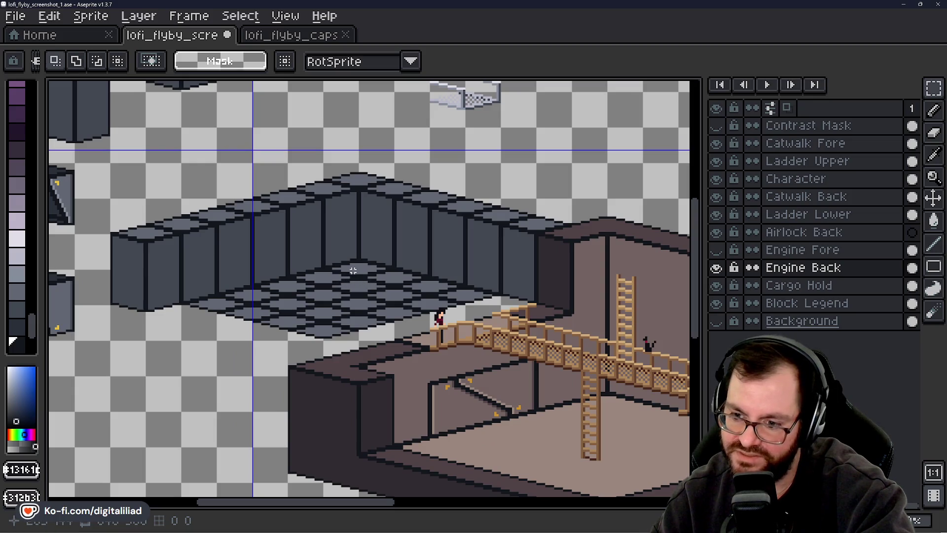
pyautogui.scroll(-2, 353, 271)
pyautogui.scroll(1, 444, 319)
pyautogui.moveTo(444, 319); pyautogui.dragTo(468, 335)
pyautogui.scroll(1, 348, 320)
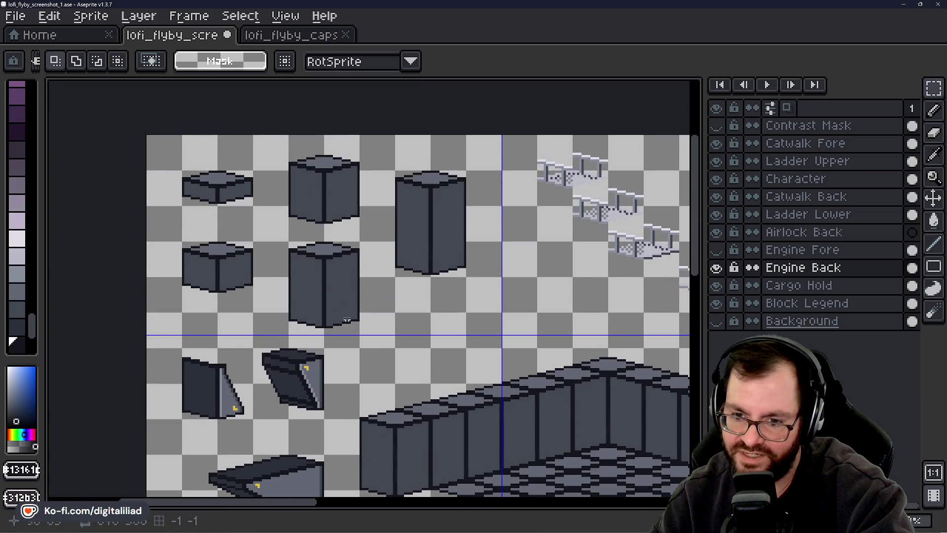
# Select and grab the flat grey block on the Block Legend layer.
pyautogui.scroll(1, 202, 187)
pyautogui.moveTo(193, 169); pyautogui.dragTo(309, 225)
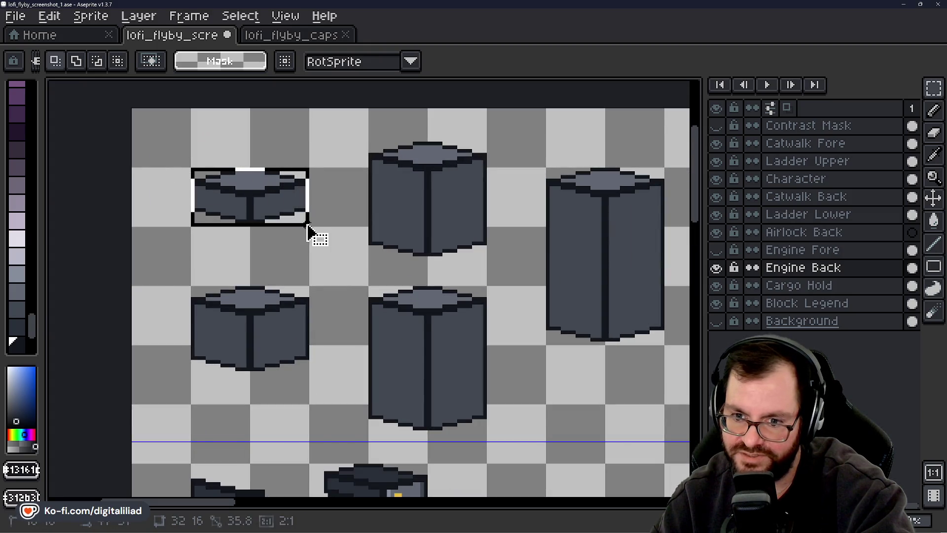
pyautogui.click(814, 303)
pyautogui.click(265, 202)
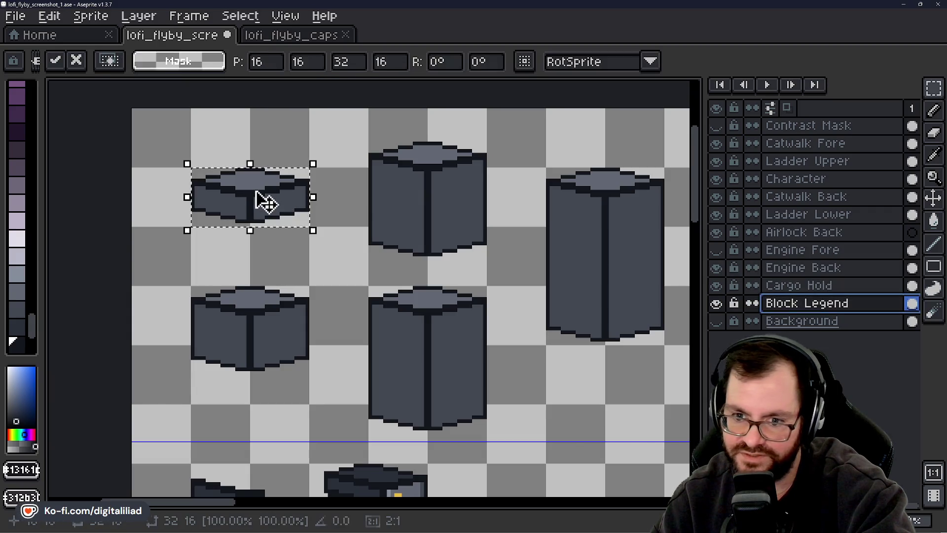
pyautogui.scroll(-1, 258, 241)
pyautogui.scroll(-1, 457, 360)
pyautogui.scroll(3, 384, 371)
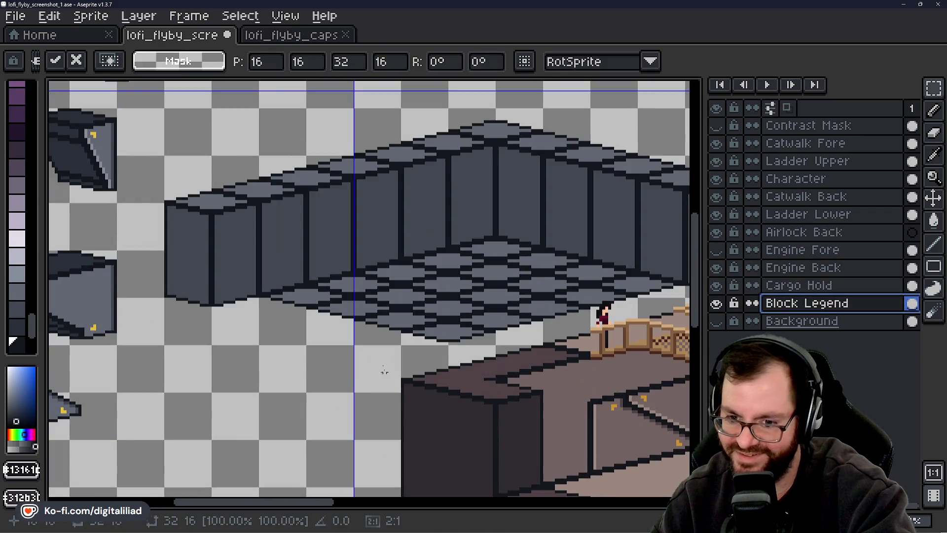
# Paste the block onto Engine Back and place it under the grey wall.
pyautogui.click(797, 267)
pyautogui.scroll(1, 239, 326)
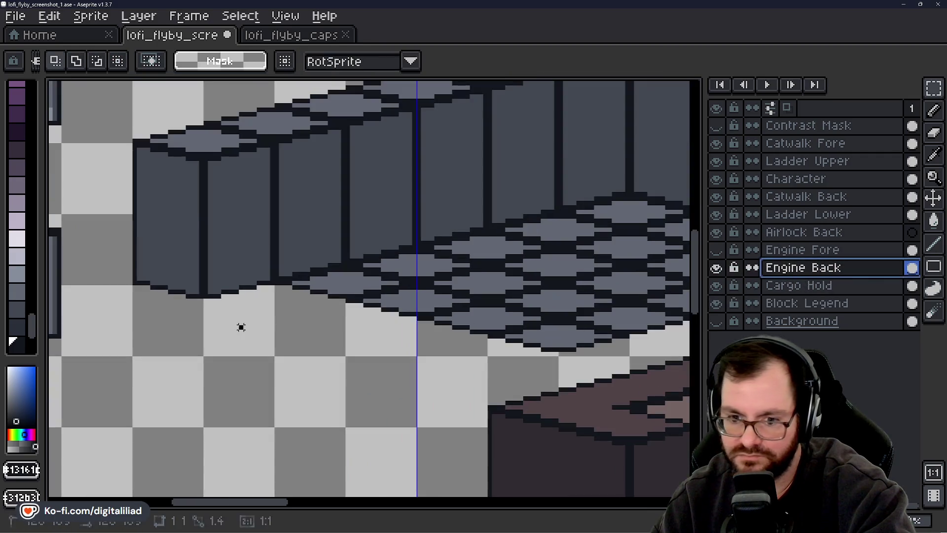
pyautogui.hotkey('ctrl', 'v')
pyautogui.moveTo(349, 303); pyautogui.dragTo(245, 286)
pyautogui.hscroll(3, 328, 387)
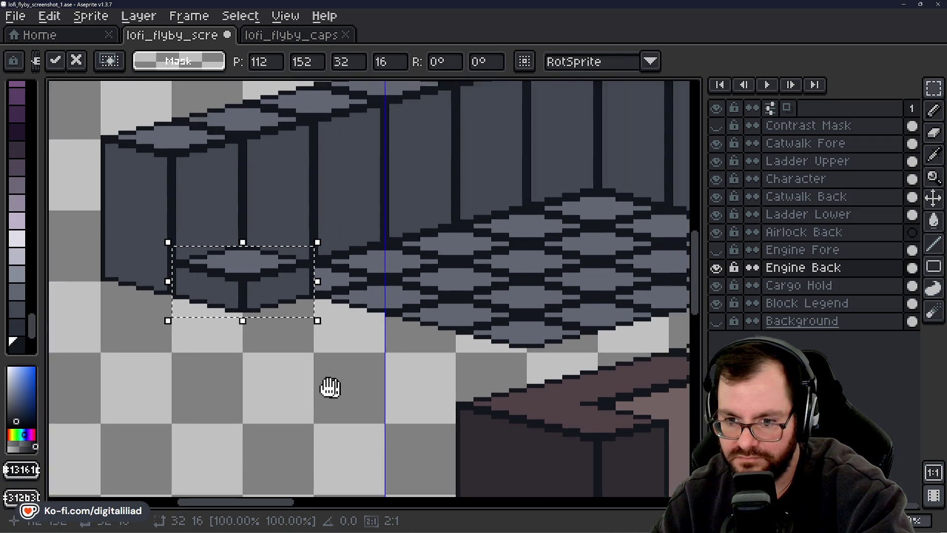
pyautogui.press('Return')
# Reposition the block right along the wall base and commit it.
pyautogui.moveTo(368, 282)
pyautogui.mouseDown()
pyautogui.moveTo(275, 299)
pyautogui.moveTo(262, 281)
pyautogui.moveTo(349, 323)
pyautogui.moveTo(384, 308)
pyautogui.moveTo(365, 302)
pyautogui.mouseUp()
pyautogui.hscroll(1, 317, 427)
pyautogui.moveTo(317, 427); pyautogui.dragTo(274, 427)
pyautogui.moveTo(270, 322)
pyautogui.mouseDown()
pyautogui.moveTo(369, 298)
pyautogui.moveTo(357, 328)
pyautogui.moveTo(349, 324)
pyautogui.mouseUp()
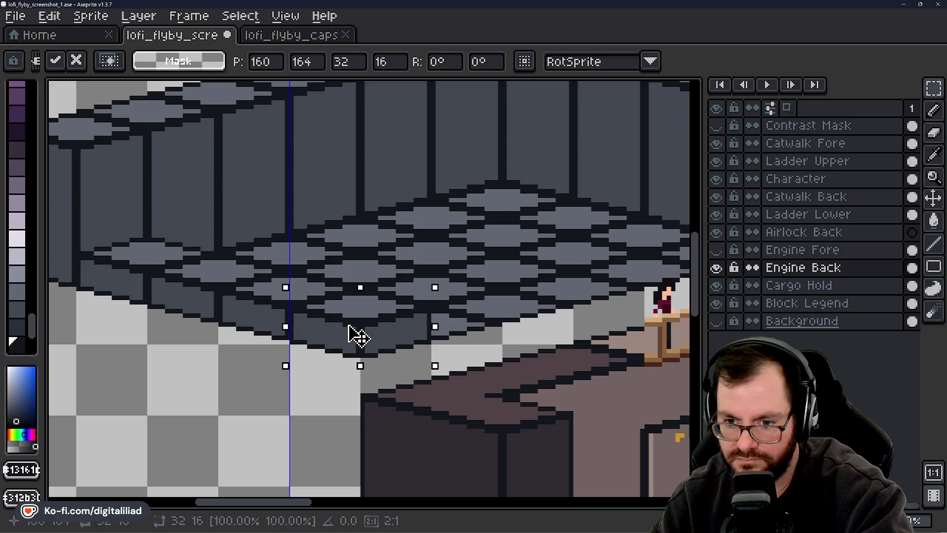
pyautogui.press('Return')
# Paste another block beside the catwalk, toggling Catwalk Fore to check behind it.
pyautogui.moveTo(503, 309)
pyautogui.mouseDown()
pyautogui.moveTo(491, 323)
pyautogui.moveTo(227, 338)
pyautogui.mouseUp()
pyautogui.hotkey('ctrl', 'v')
pyautogui.moveTo(383, 287)
pyautogui.mouseDown()
pyautogui.moveTo(497, 296)
pyautogui.moveTo(481, 281)
pyautogui.mouseUp()
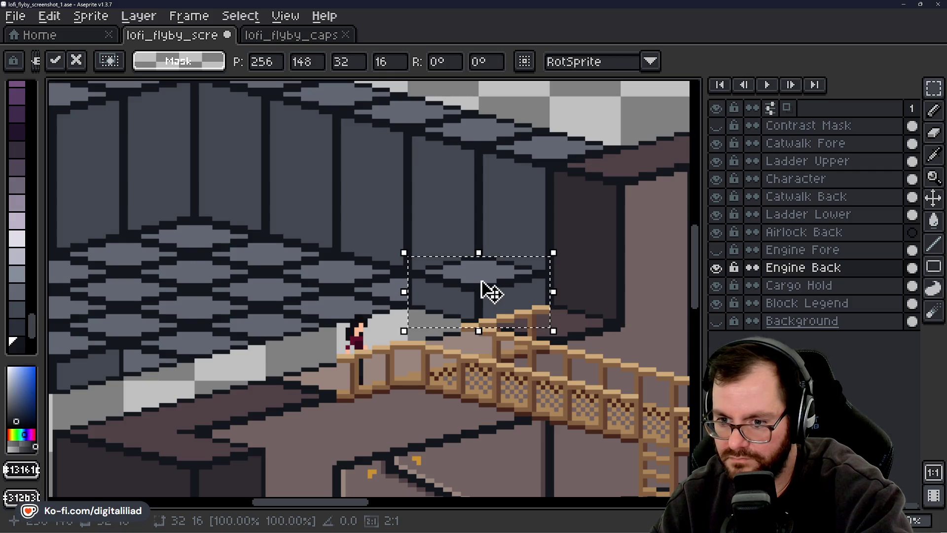
pyautogui.click(723, 150)
pyautogui.click(723, 148)
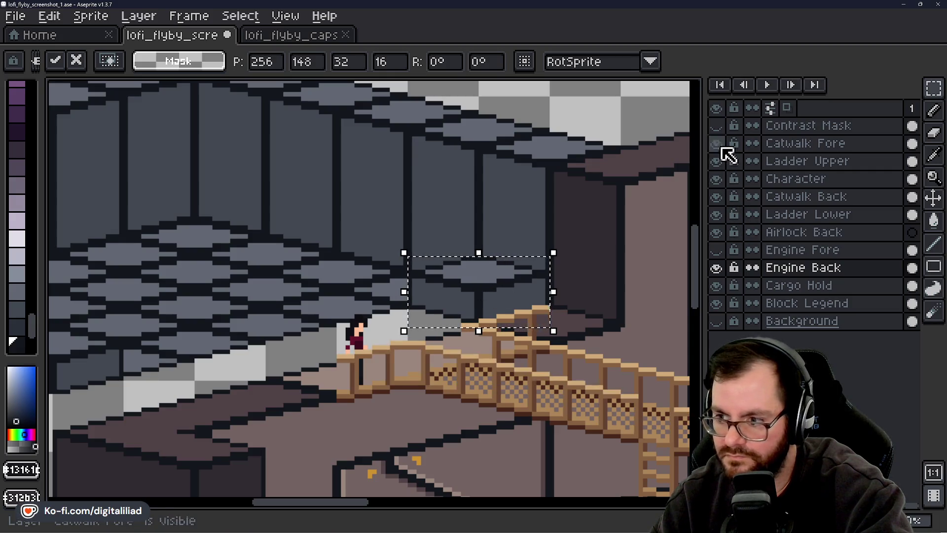
# Hide the Catwalk Back layer and undo the block pasted beside the catwalk.
pyautogui.click(723, 199)
pyautogui.click(724, 199)
pyautogui.click(723, 199)
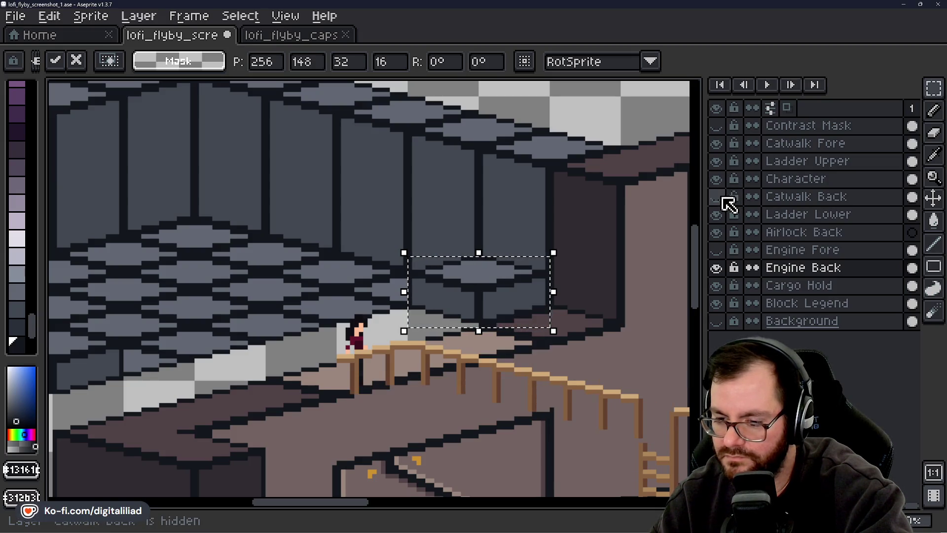
pyautogui.hotkey('ctrl', 'z')
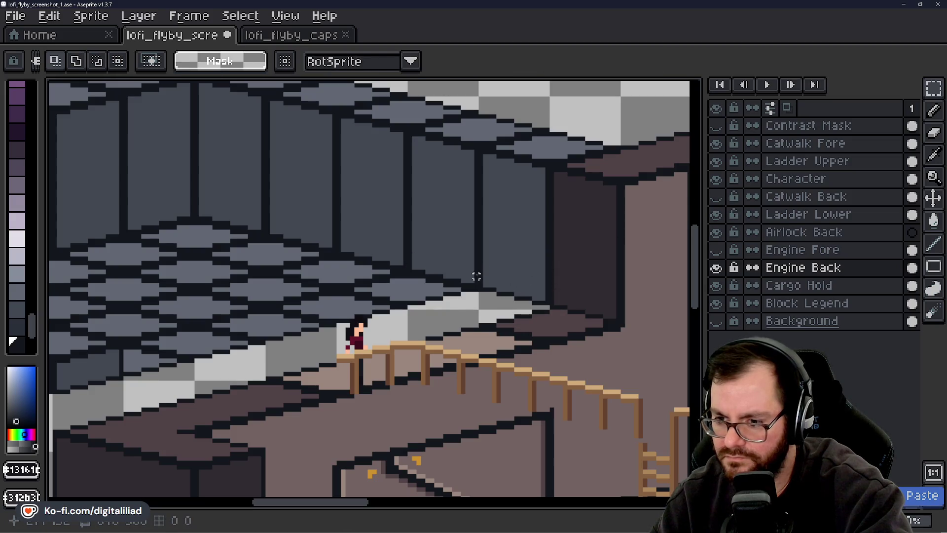
# Hide the Catwalk Fore layer and zoom in on the wall corner behind it.
pyautogui.scroll(2, 476, 276)
pyautogui.scroll(-4, 465, 312)
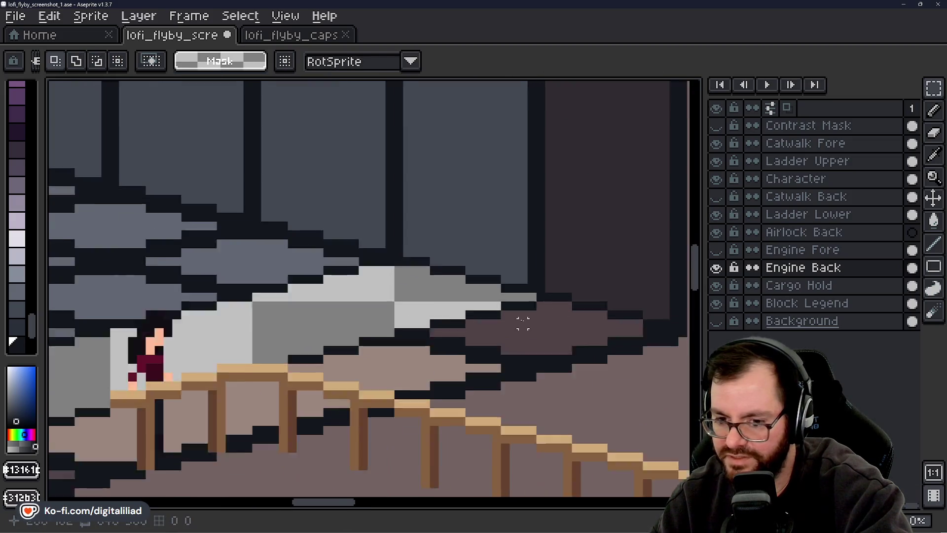
pyautogui.scroll(2, 470, 333)
pyautogui.moveTo(518, 315)
pyautogui.mouseDown()
pyautogui.moveTo(539, 311)
pyautogui.moveTo(477, 326)
pyautogui.moveTo(607, 291)
pyautogui.mouseUp()
pyautogui.moveTo(303, 321)
pyautogui.mouseDown()
pyautogui.moveTo(539, 268)
pyautogui.moveTo(518, 282)
pyautogui.mouseUp()
pyautogui.scroll(-3, 518, 282)
pyautogui.scroll(3, 316, 343)
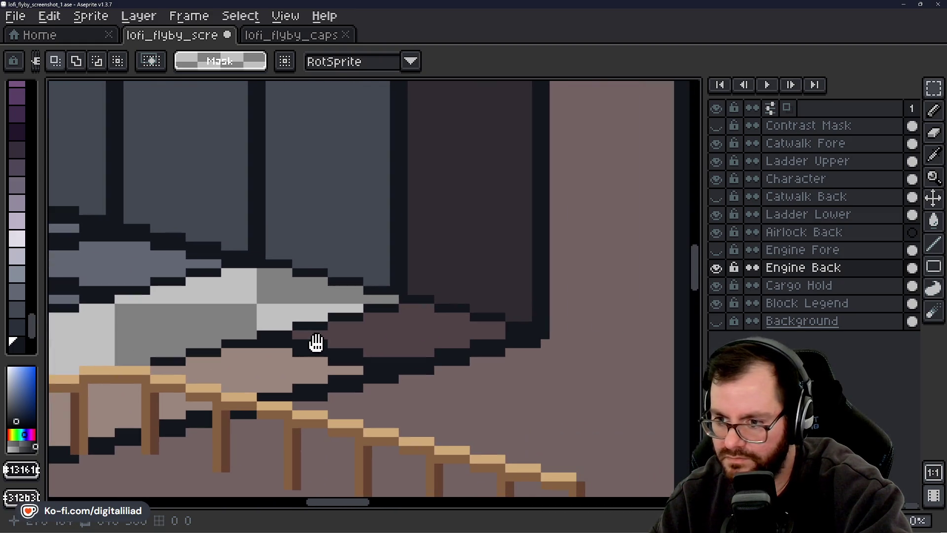
pyautogui.scroll(-2, 423, 313)
pyautogui.scroll(2, 430, 313)
pyautogui.moveTo(428, 339); pyautogui.dragTo(443, 348)
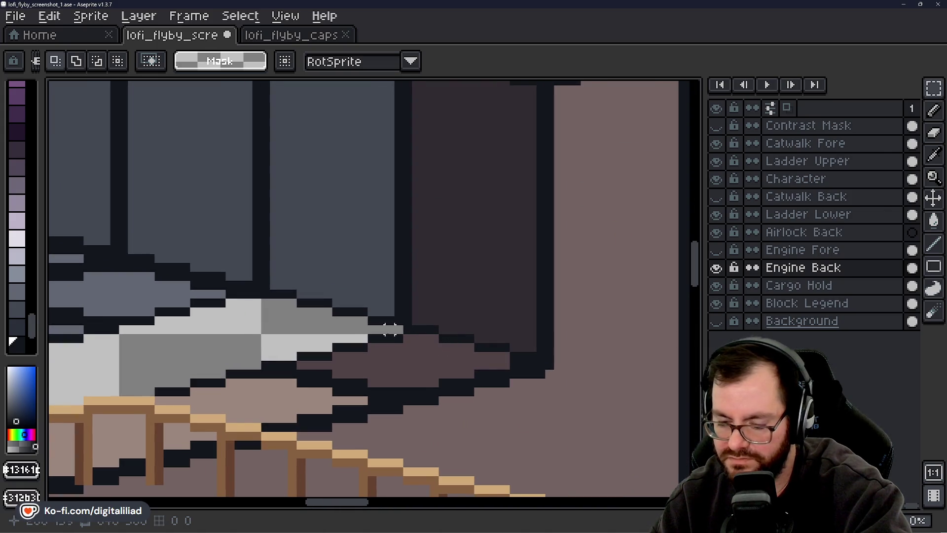
pyautogui.scroll(1, 390, 331)
pyautogui.scroll(-3, 379, 340)
pyautogui.scroll(2, 382, 344)
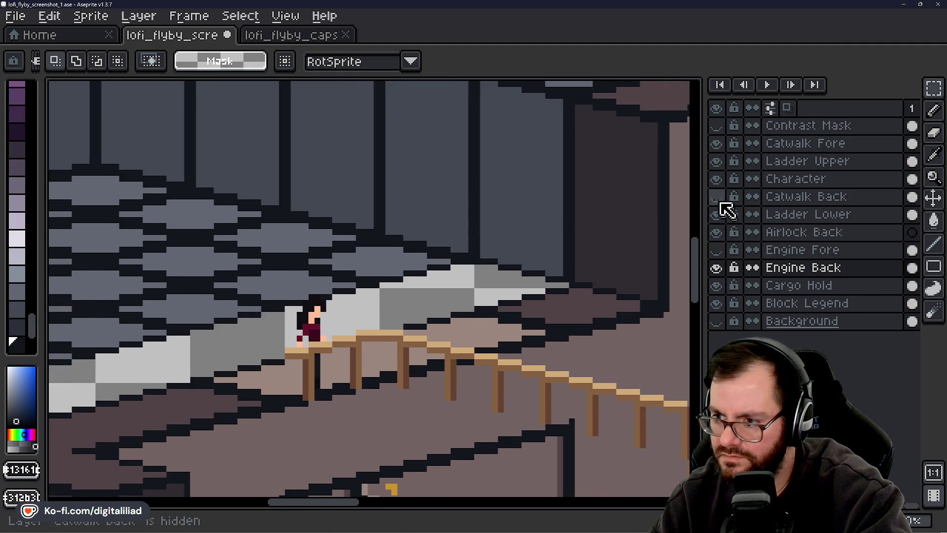
pyautogui.click(716, 144)
pyautogui.moveTo(399, 329)
pyautogui.mouseDown()
pyautogui.moveTo(480, 307)
pyautogui.moveTo(359, 347)
pyautogui.mouseUp()
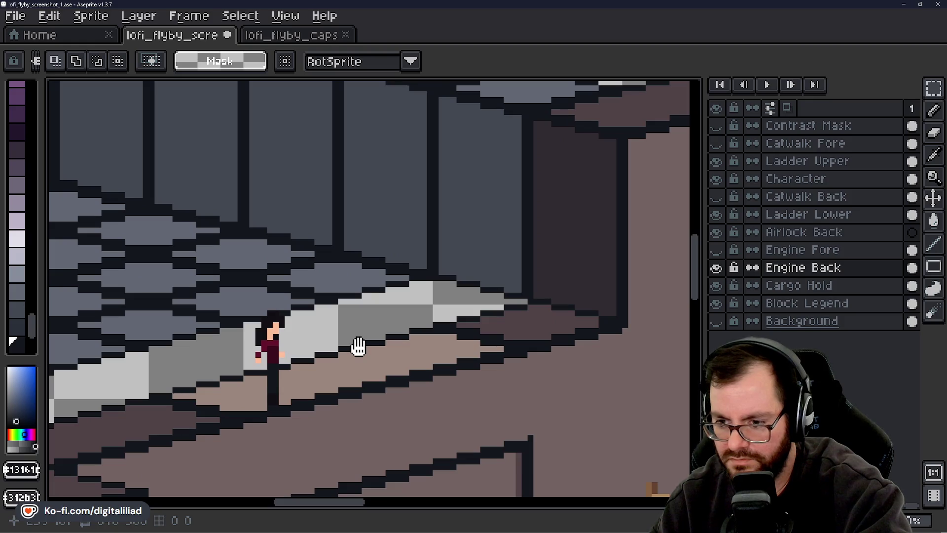
pyautogui.scroll(3, 444, 335)
# Draw dark outline pixels along the wall corner with the pencil.
pyautogui.press('b')
pyautogui.moveTo(413, 268)
pyautogui.mouseDown()
pyautogui.moveTo(474, 270)
pyautogui.moveTo(484, 289)
pyautogui.moveTo(601, 305)
pyautogui.mouseUp()
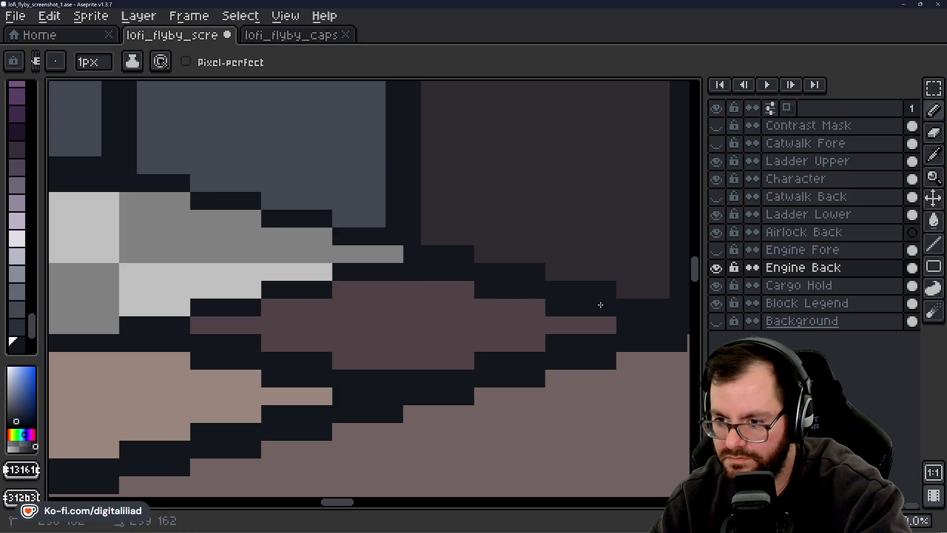
pyautogui.scroll(-2, 528, 338)
# Move the grey block beside the catwalk lower, shifting it 32 pixels left, and select Cargo Hold.
pyautogui.press('m')
pyautogui.moveTo(310, 259); pyautogui.dragTo(429, 318)
pyautogui.moveTo(385, 288); pyautogui.dragTo(440, 302)
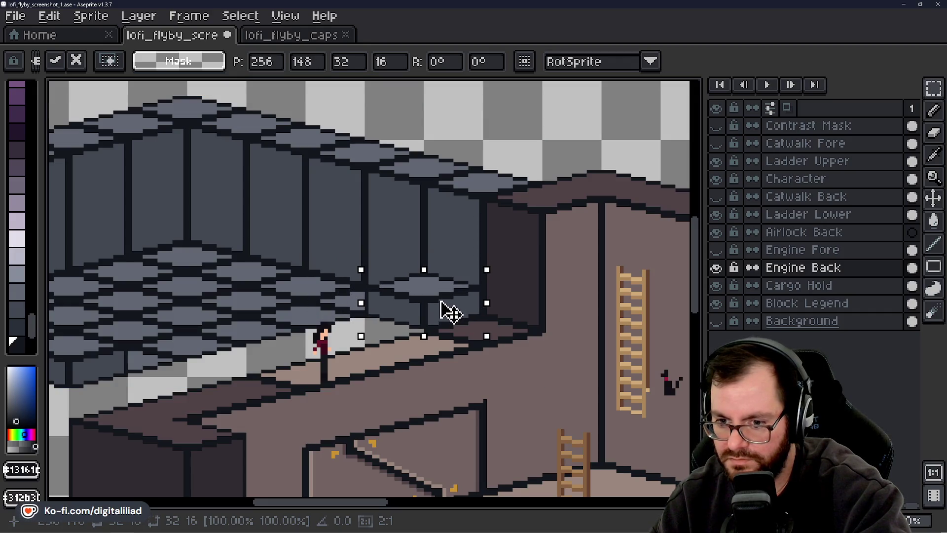
pyautogui.hotkey('ctrl', 'z')
pyautogui.moveTo(353, 285)
pyautogui.mouseDown()
pyautogui.moveTo(473, 313)
pyautogui.moveTo(452, 301)
pyautogui.mouseUp()
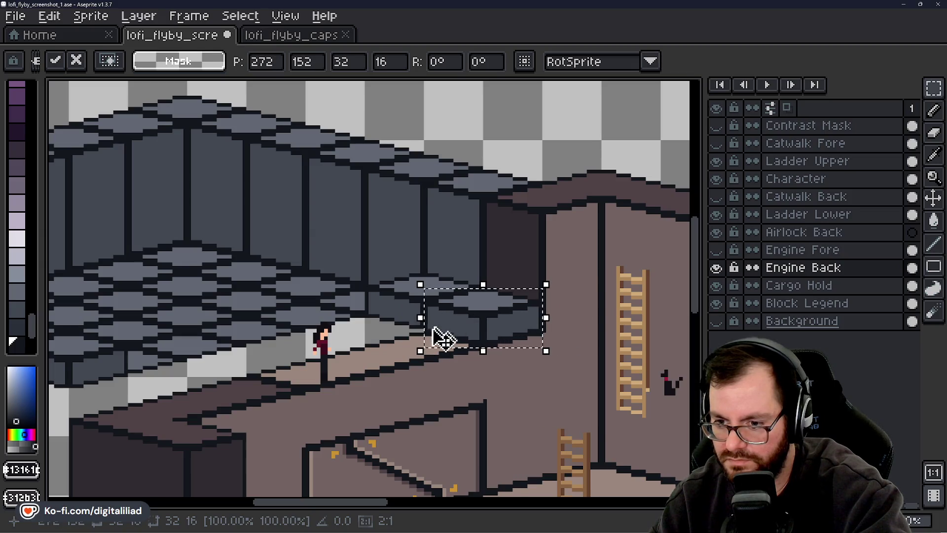
pyautogui.hotkey('shift', 'Left')
pyautogui.hotkey('shift', 'Left')
pyautogui.hotkey('shift', 'Left')
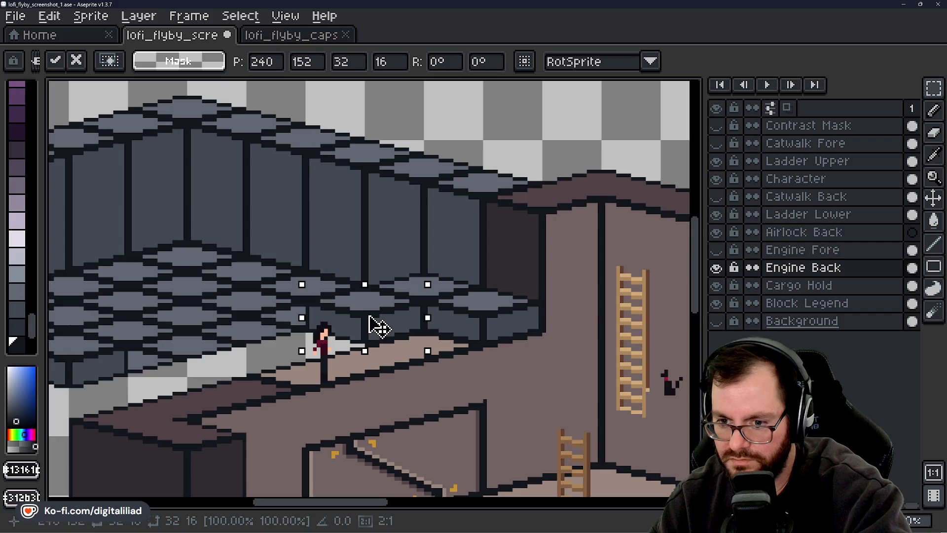
pyautogui.press('Return')
pyautogui.press('-')
pyautogui.press('-')
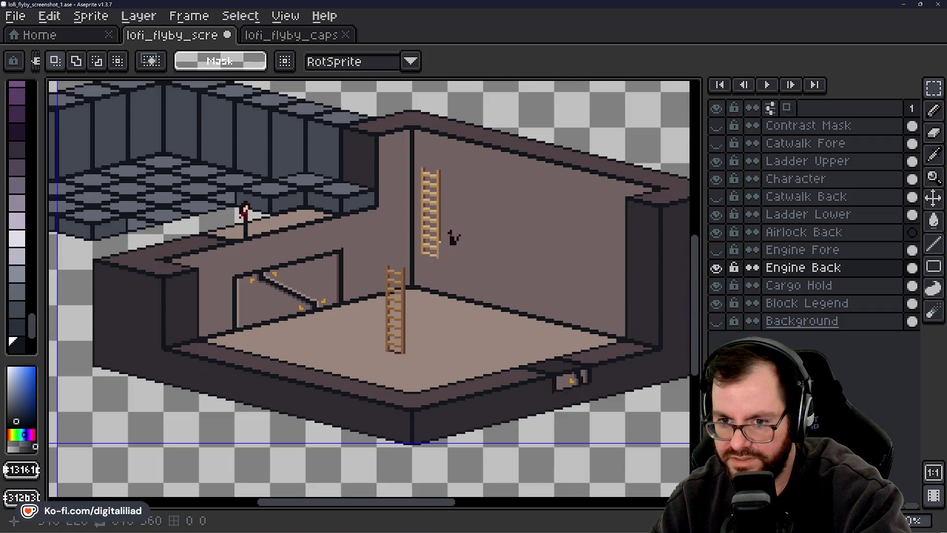
pyautogui.scroll(4, 538, 369)
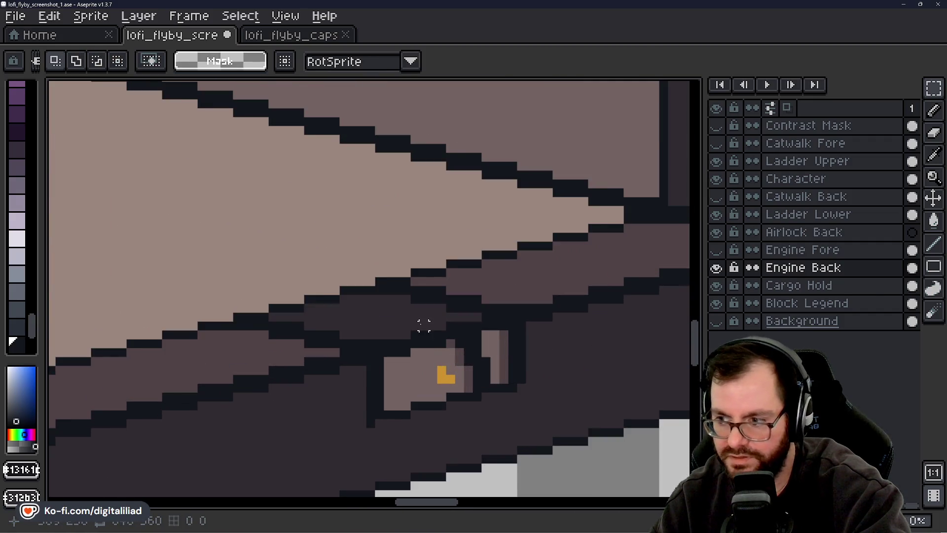
pyautogui.click(791, 285)
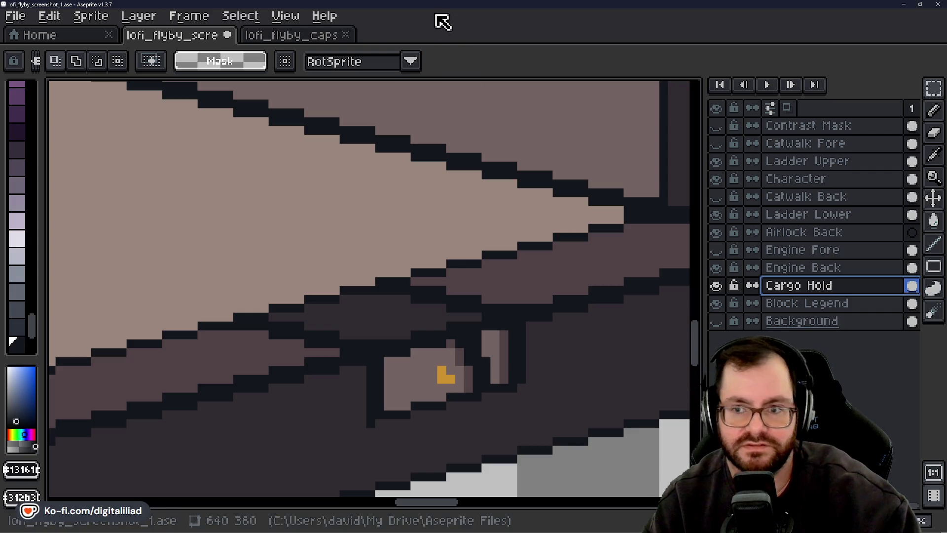
# Clear the selection, then combine marquee rectangles around the small door and dark block above it.
pyautogui.moveTo(334, 273)
pyautogui.mouseDown()
pyautogui.moveTo(358, 252)
pyautogui.moveTo(434, 317)
pyautogui.moveTo(434, 364)
pyautogui.mouseUp()
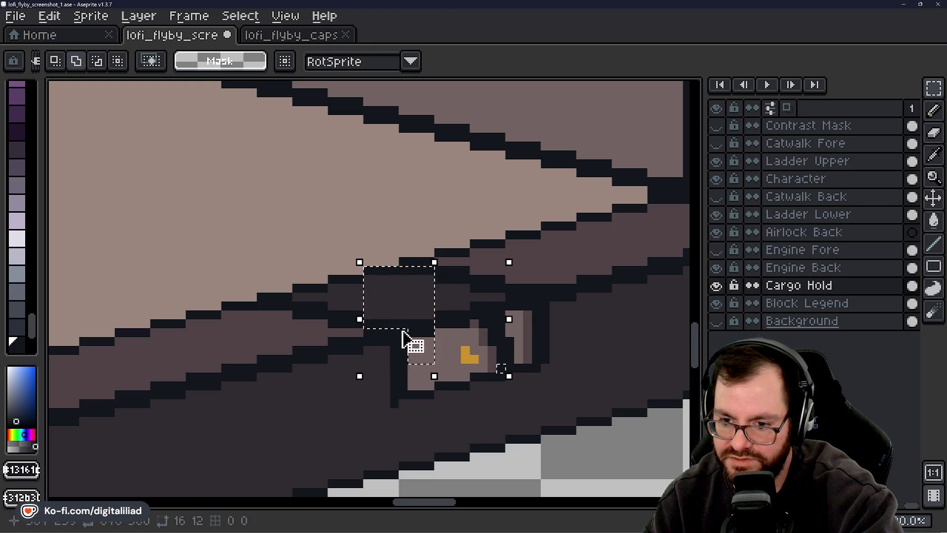
pyautogui.hotkey('ctrl', 'd')
pyautogui.moveTo(365, 267)
pyautogui.mouseDown()
pyautogui.moveTo(406, 317)
pyautogui.moveTo(435, 328)
pyautogui.mouseUp()
pyautogui.moveTo(448, 278)
pyautogui.mouseDown()
pyautogui.moveTo(469, 319)
pyautogui.moveTo(496, 318)
pyautogui.mouseUp()
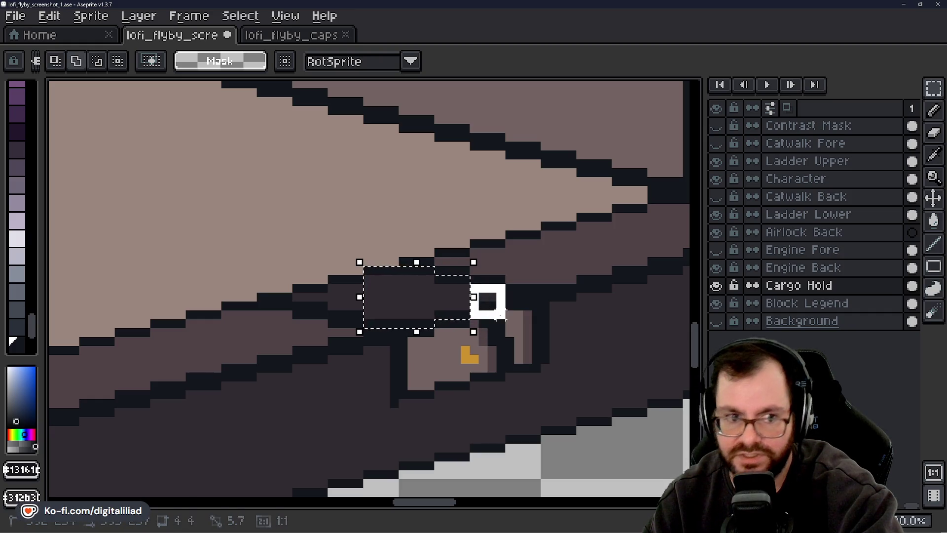
pyautogui.moveTo(498, 312)
pyautogui.mouseDown()
pyautogui.moveTo(531, 337)
pyautogui.moveTo(539, 371)
pyautogui.mouseUp()
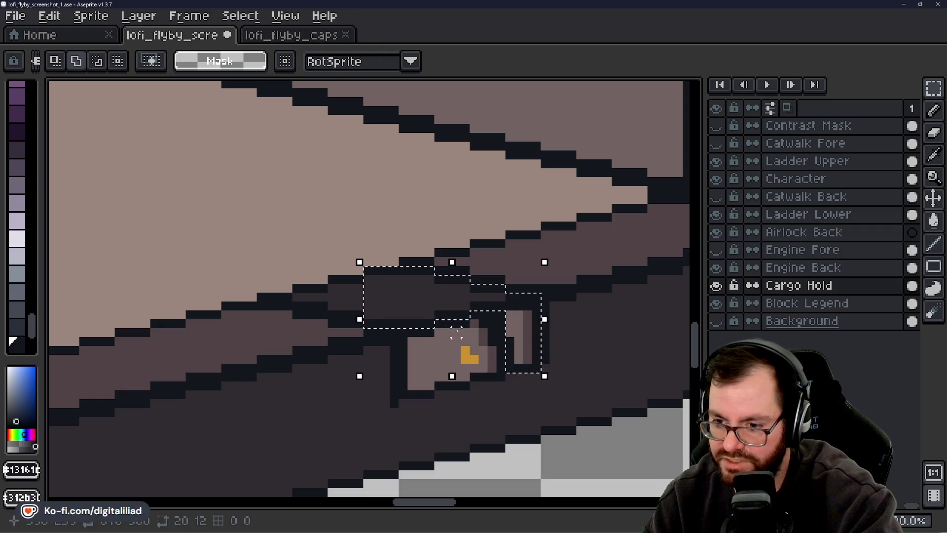
pyautogui.moveTo(496, 311)
pyautogui.mouseDown()
pyautogui.moveTo(472, 383)
pyautogui.moveTo(434, 385)
pyautogui.moveTo(434, 394)
pyautogui.mouseUp()
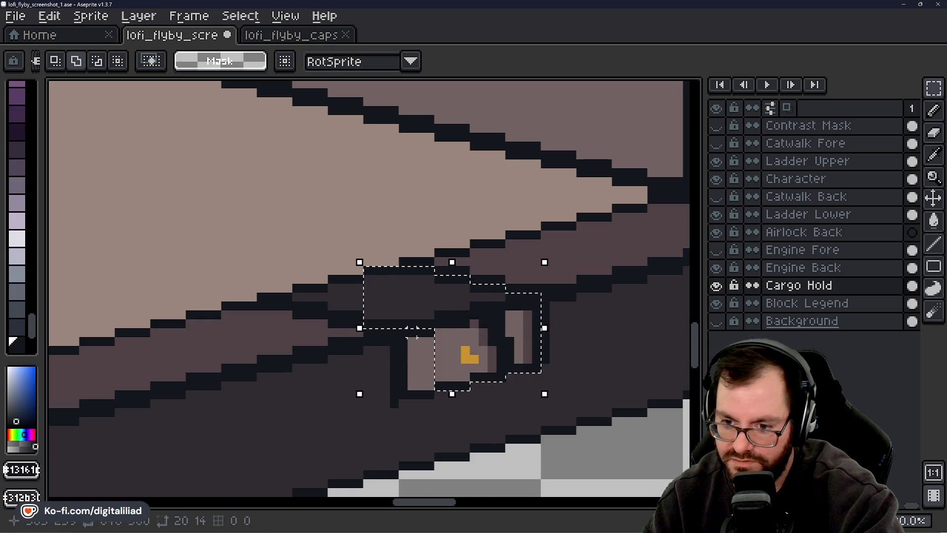
pyautogui.moveTo(425, 330)
pyautogui.mouseDown()
pyautogui.moveTo(407, 401)
pyautogui.moveTo(402, 395)
pyautogui.mouseUp()
pyautogui.moveTo(364, 320)
pyautogui.mouseDown()
pyautogui.moveTo(329, 282)
pyautogui.moveTo(301, 310)
pyautogui.moveTo(267, 298)
pyautogui.moveTo(261, 305)
pyautogui.mouseUp()
pyautogui.scroll(-2, 486, 343)
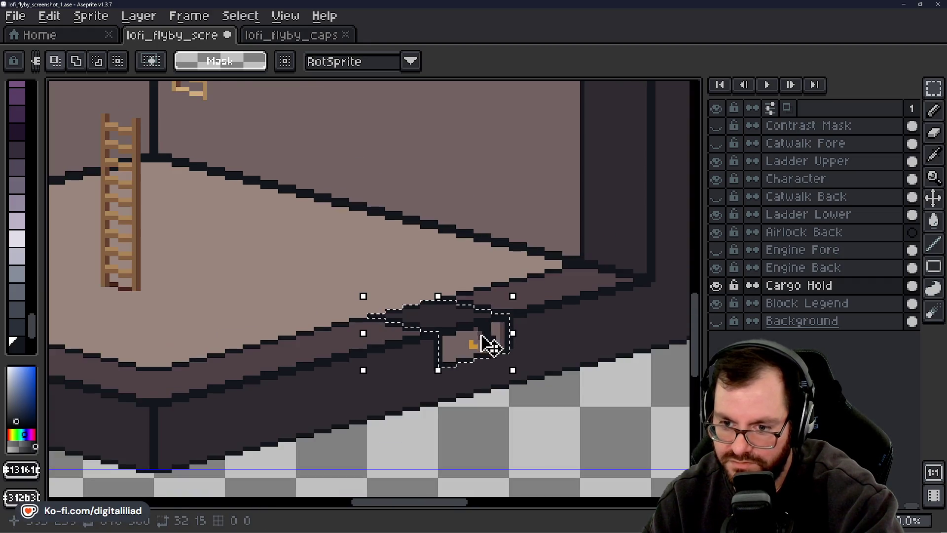
# Paste the dark wall piece onto Engine Back and place it beside the character.
pyautogui.click(463, 329)
pyautogui.scroll(-1, 477, 338)
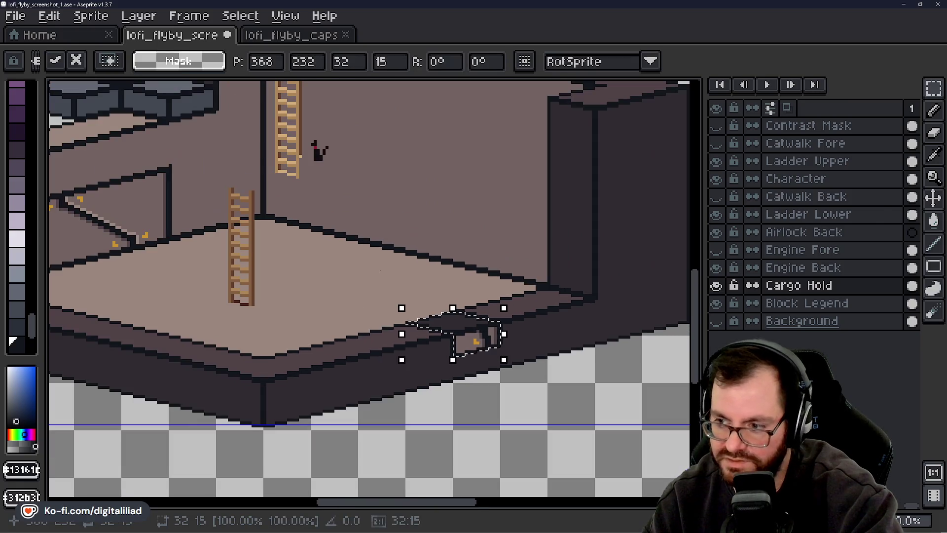
pyautogui.scroll(5, 360, 264)
pyautogui.scroll(2, 400, 278)
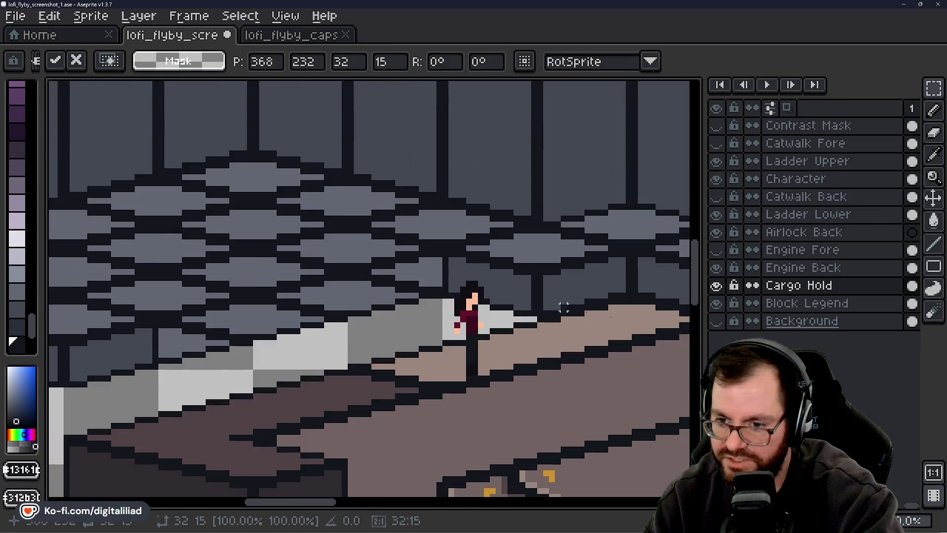
pyautogui.click(803, 268)
pyautogui.scroll(2, 414, 282)
pyautogui.hotkey('ctrl', 'v')
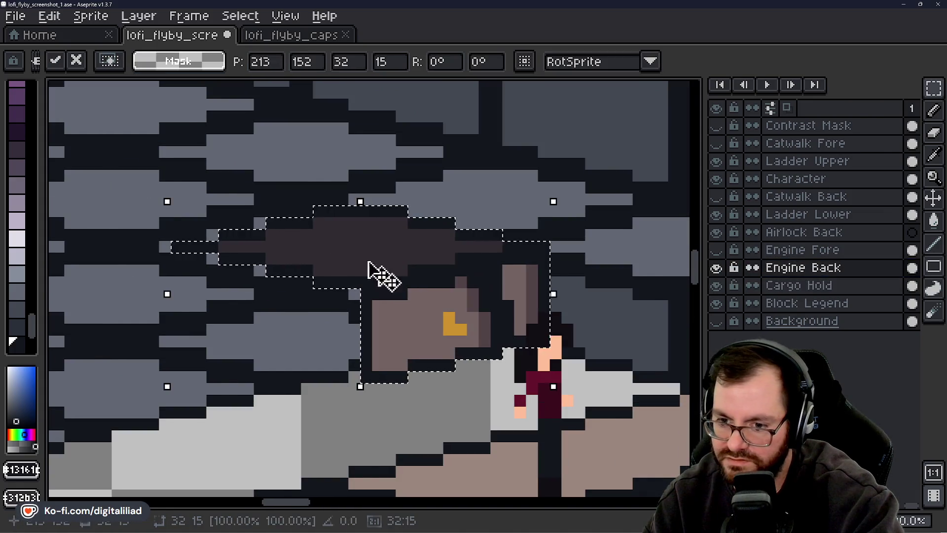
pyautogui.scroll(-2, 377, 276)
pyautogui.scroll(1, 328, 229)
pyautogui.moveTo(312, 220)
pyautogui.mouseDown()
pyautogui.moveTo(375, 264)
pyautogui.moveTo(423, 253)
pyautogui.mouseUp()
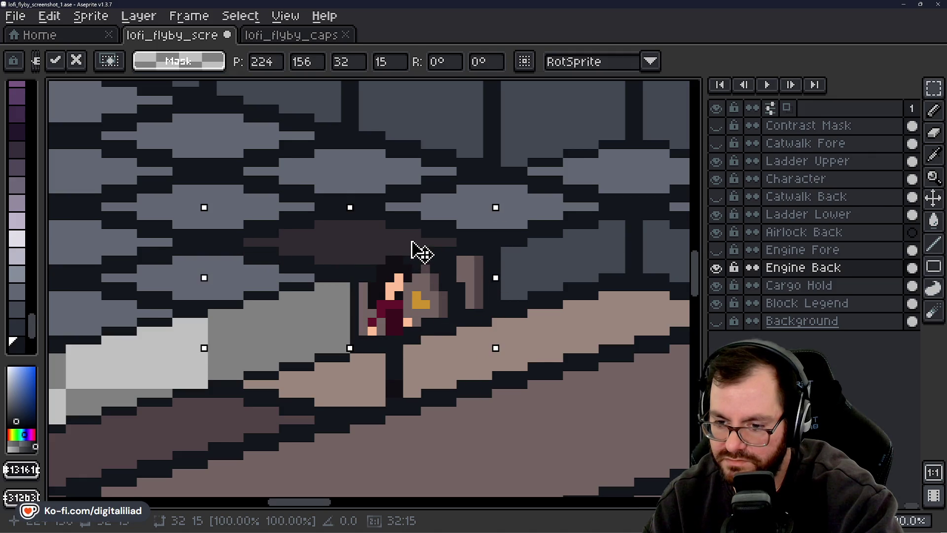
pyautogui.press('Return')
# Marquee the short flat block at the legend's top-left and make Block Legend active.
pyautogui.scroll(-2, 376, 275)
pyautogui.scroll(-3, 408, 325)
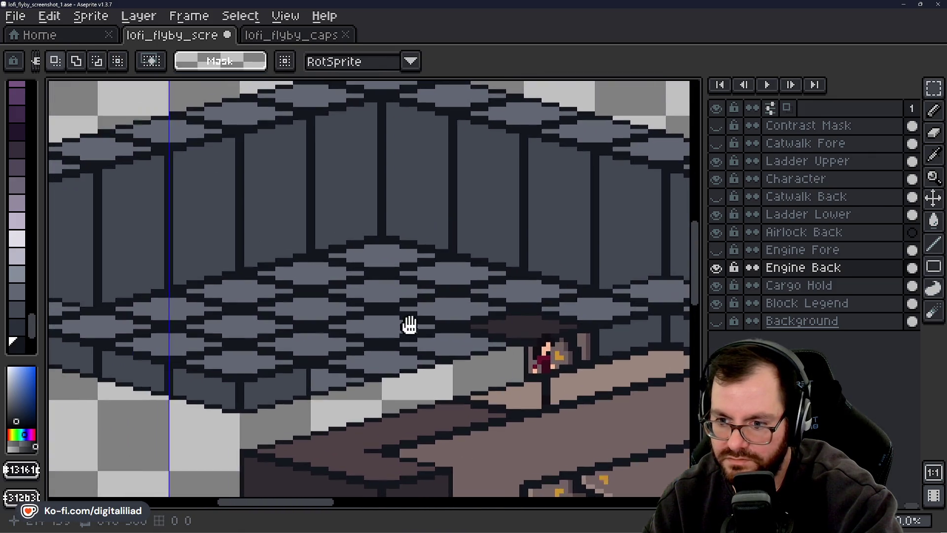
pyautogui.moveTo(296, 222); pyautogui.dragTo(413, 335)
pyautogui.scroll(2, 191, 193)
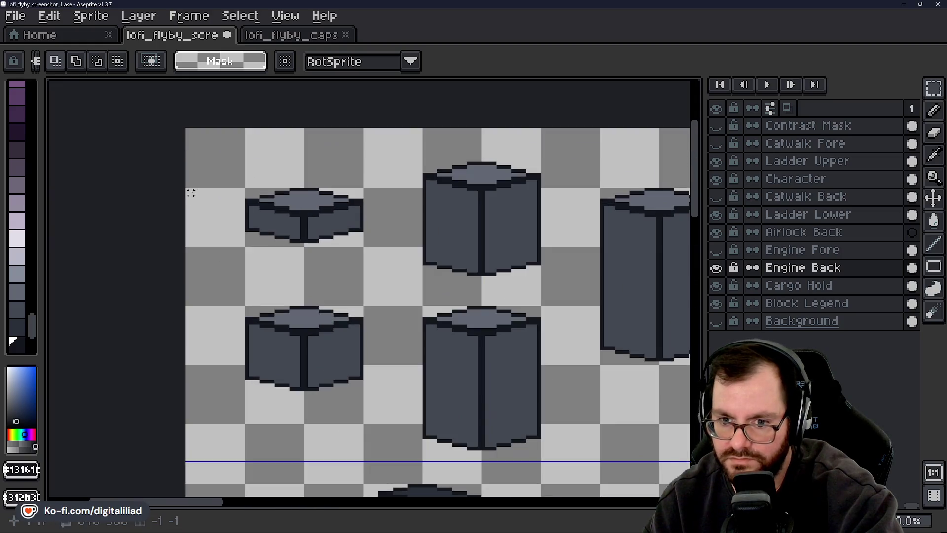
pyautogui.moveTo(245, 189); pyautogui.dragTo(362, 244)
pyautogui.scroll(-3, 361, 244)
pyautogui.scroll(3, 440, 240)
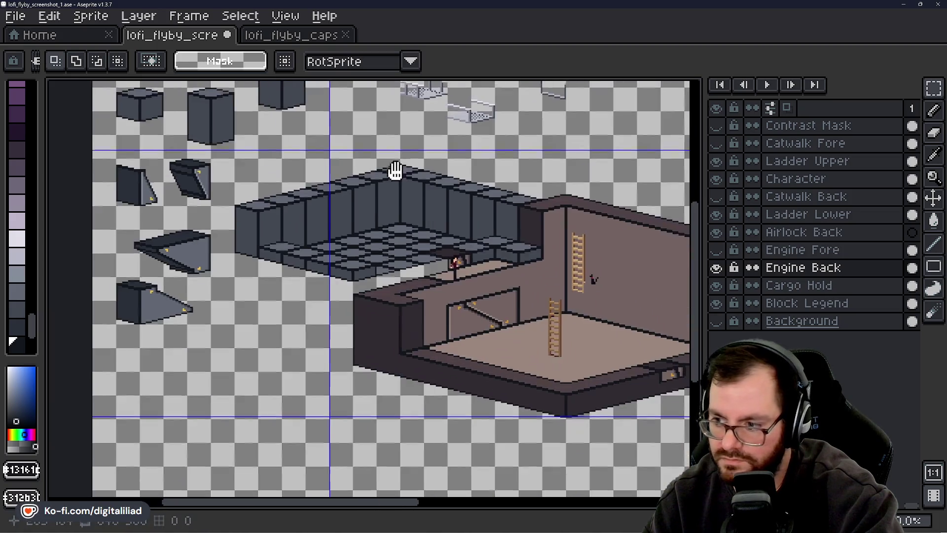
pyautogui.scroll(-3, 440, 240)
pyautogui.scroll(5, 197, 128)
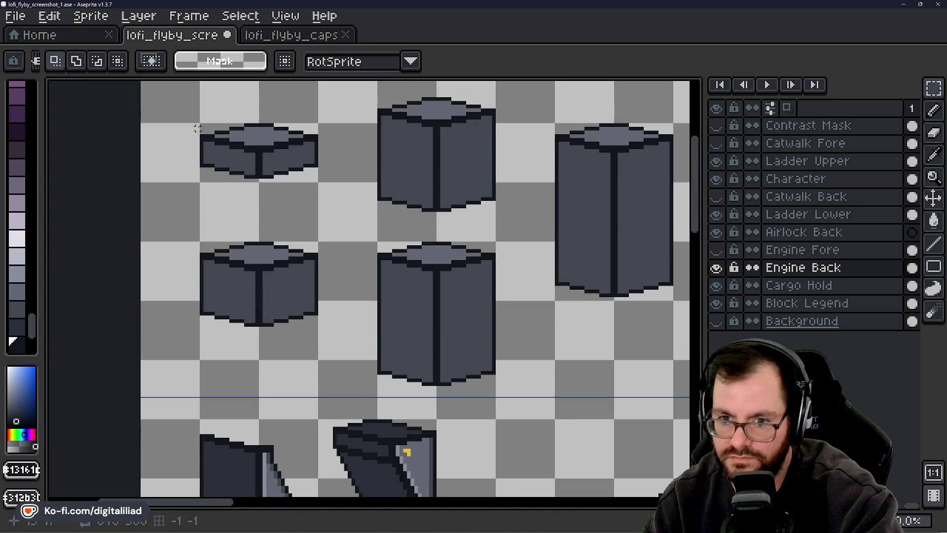
pyautogui.moveTo(201, 124)
pyautogui.mouseDown()
pyautogui.moveTo(273, 173)
pyautogui.moveTo(319, 182)
pyautogui.mouseUp()
pyautogui.click(768, 305)
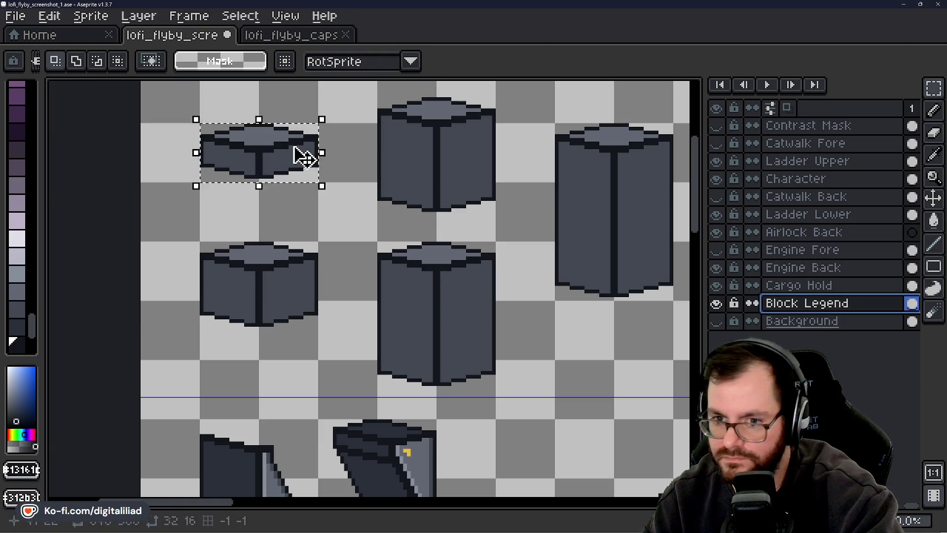
# Paste the flat block onto Engine Back's tiled floor, try several positions, then discard it.
pyautogui.click(292, 154)
pyautogui.click(827, 269)
pyautogui.moveTo(592, 327)
pyautogui.mouseDown()
pyautogui.moveTo(190, 138)
pyautogui.moveTo(417, 198)
pyautogui.moveTo(344, 226)
pyautogui.mouseUp()
pyautogui.scroll(1, 405, 170)
pyautogui.hotkey('ctrl', 'v')
pyautogui.moveTo(402, 282); pyautogui.dragTo(436, 332)
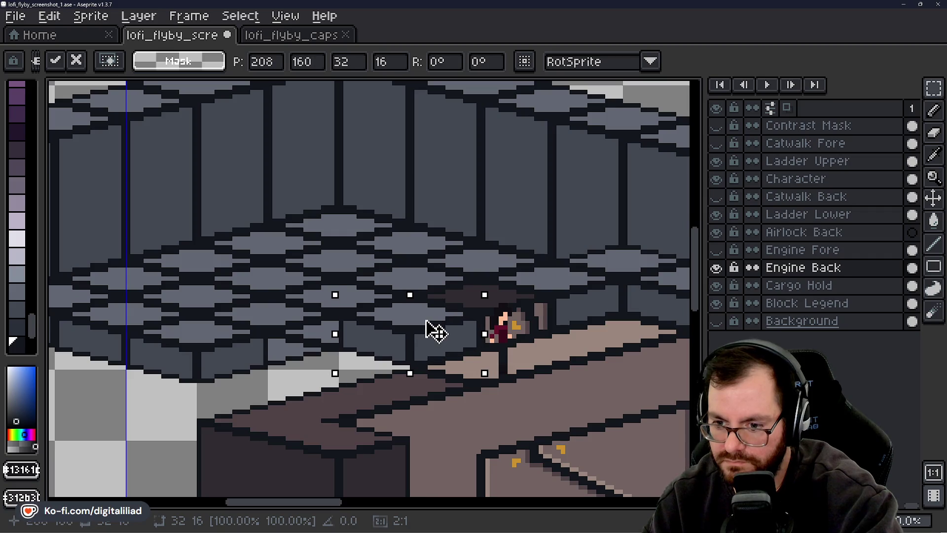
pyautogui.moveTo(345, 353); pyautogui.dragTo(299, 309)
pyautogui.moveTo(413, 290)
pyautogui.mouseDown()
pyautogui.moveTo(468, 328)
pyautogui.moveTo(479, 322)
pyautogui.mouseUp()
pyautogui.moveTo(411, 339)
pyautogui.mouseDown()
pyautogui.moveTo(338, 296)
pyautogui.moveTo(344, 344)
pyautogui.moveTo(329, 340)
pyautogui.moveTo(381, 296)
pyautogui.moveTo(454, 356)
pyautogui.moveTo(479, 351)
pyautogui.moveTo(464, 331)
pyautogui.moveTo(465, 345)
pyautogui.mouseUp()
pyautogui.scroll(-1, 359, 336)
pyautogui.scroll(2, 359, 335)
pyautogui.scroll(-2, 465, 345)
pyautogui.press('Escape')
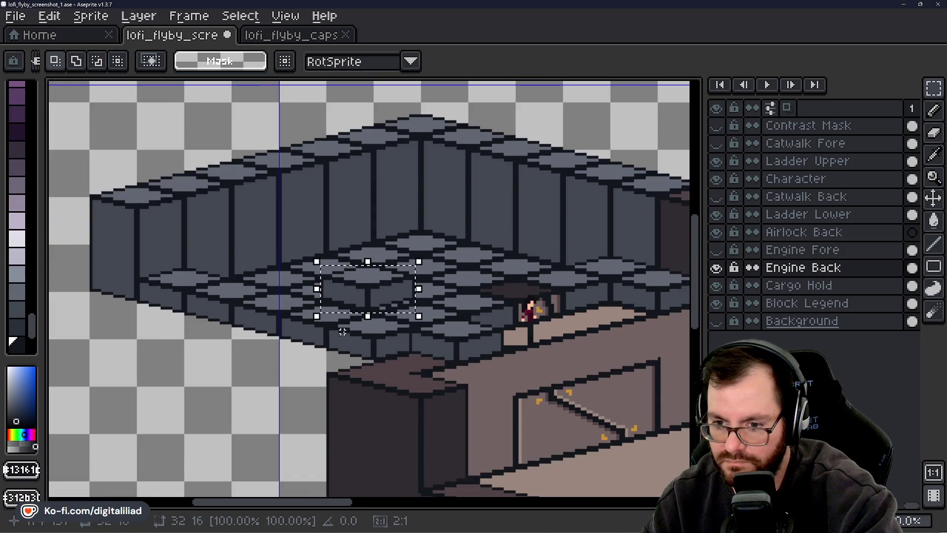
# Shift the selected 32×16 floor tiles into alignment with the surrounding tiles and commit.
pyautogui.moveTo(384, 305)
pyautogui.mouseDown()
pyautogui.moveTo(410, 381)
pyautogui.moveTo(417, 368)
pyautogui.moveTo(401, 387)
pyautogui.moveTo(416, 383)
pyautogui.moveTo(415, 348)
pyautogui.moveTo(439, 350)
pyautogui.moveTo(432, 345)
pyautogui.mouseUp()
pyautogui.scroll(3, 410, 385)
pyautogui.press('Up')
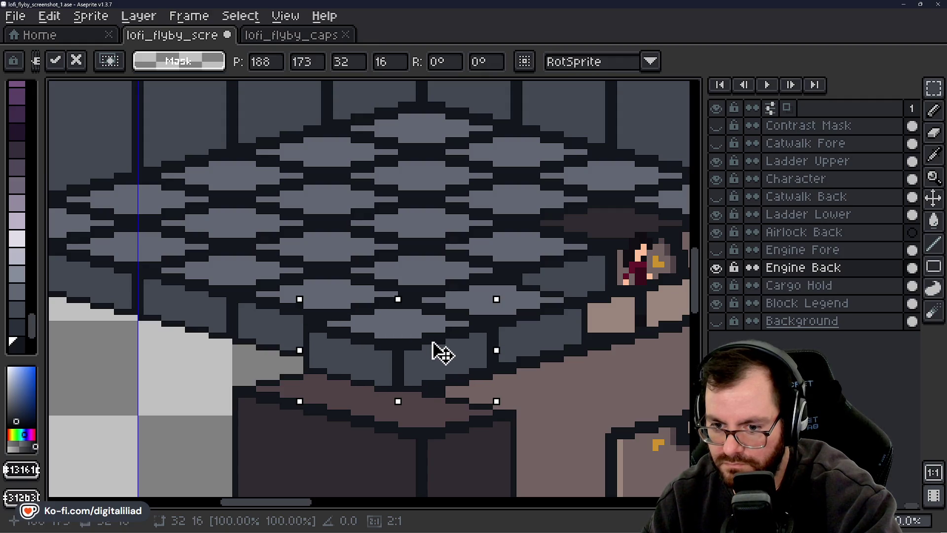
pyautogui.press('Down')
pyautogui.press('Left')
pyautogui.press('Right')
pyautogui.press('Up')
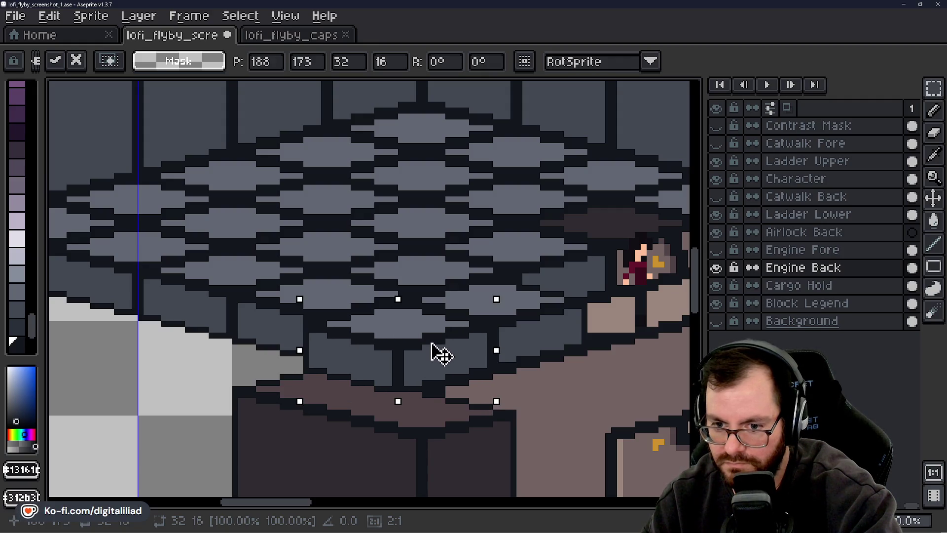
pyautogui.moveTo(432, 344)
pyautogui.mouseDown()
pyautogui.moveTo(474, 349)
pyautogui.moveTo(375, 335)
pyautogui.moveTo(420, 311)
pyautogui.moveTo(541, 345)
pyautogui.moveTo(527, 291)
pyautogui.moveTo(555, 306)
pyautogui.moveTo(451, 326)
pyautogui.moveTo(392, 275)
pyautogui.moveTo(440, 330)
pyautogui.moveTo(399, 289)
pyautogui.moveTo(364, 375)
pyautogui.mouseUp()
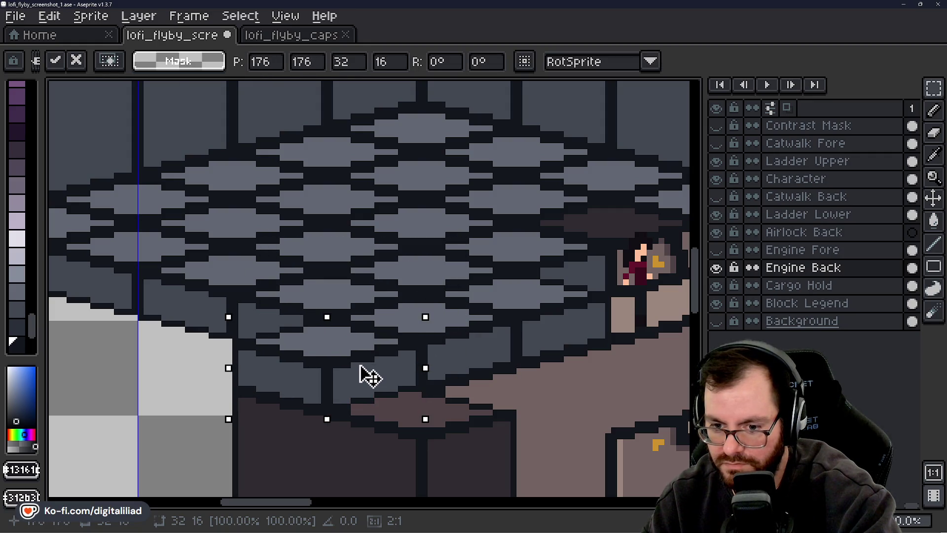
pyautogui.press('Escape')
pyautogui.moveTo(391, 296)
pyautogui.mouseDown()
pyautogui.moveTo(504, 377)
pyautogui.moveTo(450, 387)
pyautogui.moveTo(453, 398)
pyautogui.mouseUp()
pyautogui.click(429, 265)
pyautogui.scroll(-2, 425, 274)
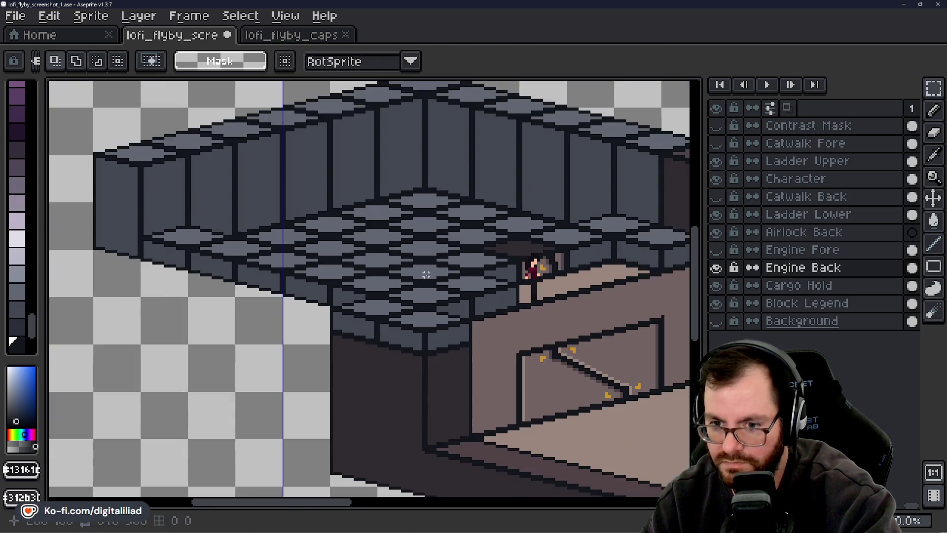
# Centre the tiled floor and sample its grey as the pencil colour.
pyautogui.scroll(2, 413, 274)
pyautogui.moveTo(401, 271); pyautogui.dragTo(325, 272)
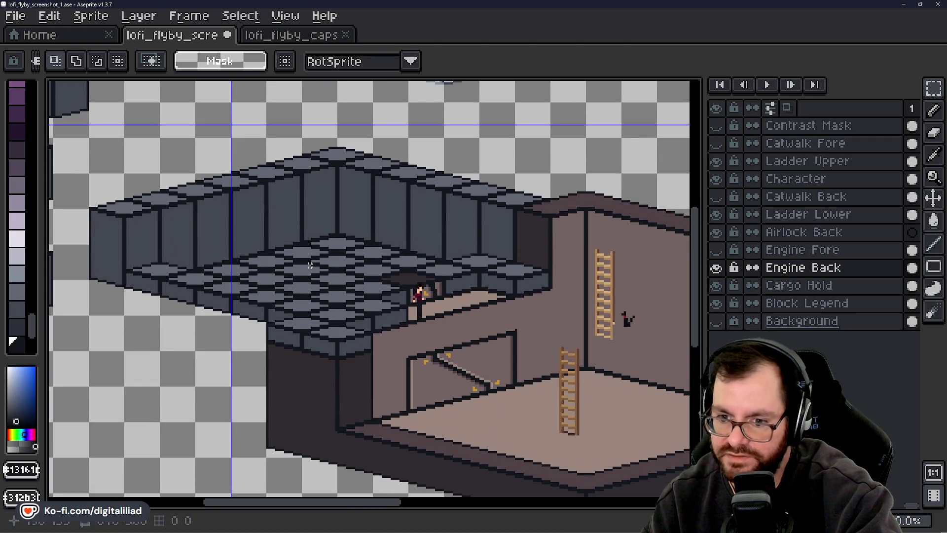
pyautogui.scroll(1, 265, 272)
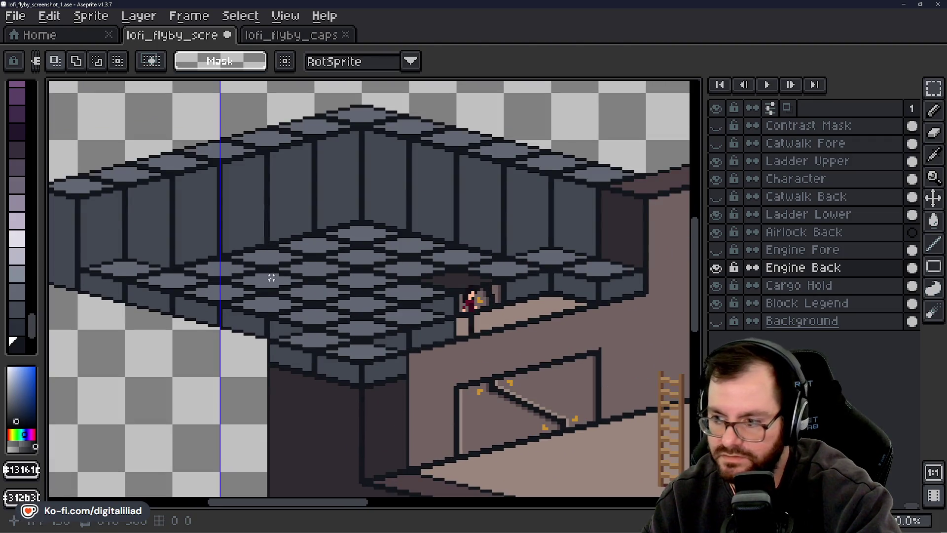
pyautogui.moveTo(271, 277); pyautogui.dragTo(313, 317)
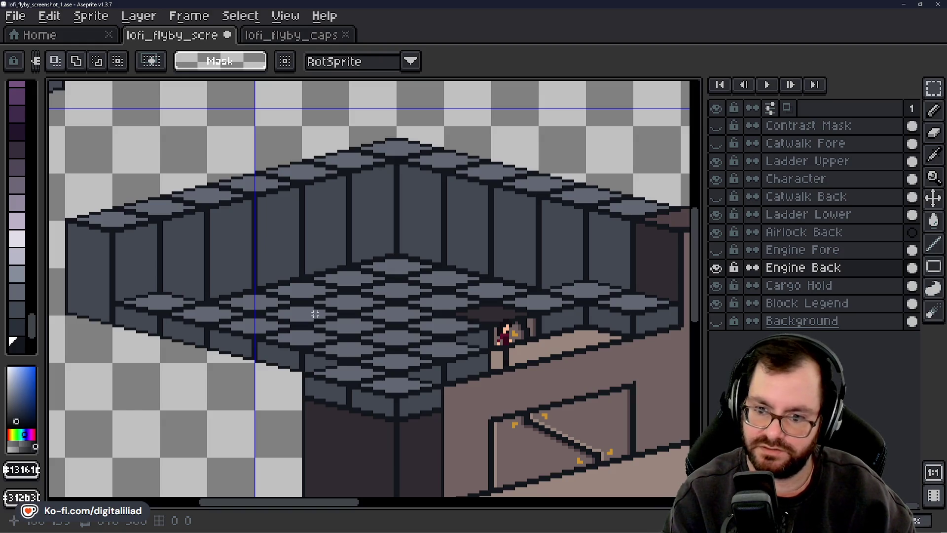
pyautogui.keyDown('alt'); pyautogui.click(395, 284); pyautogui.keyUp('alt')
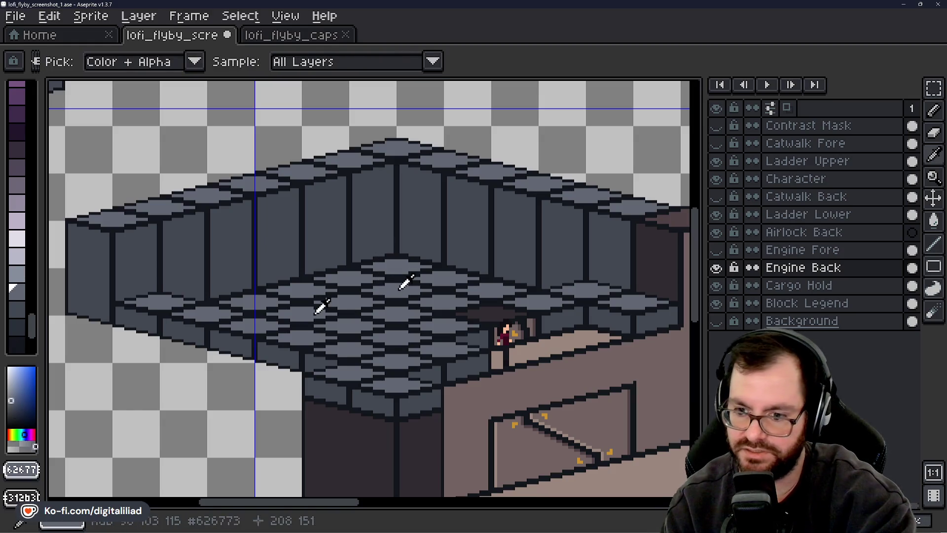
pyautogui.press('b')
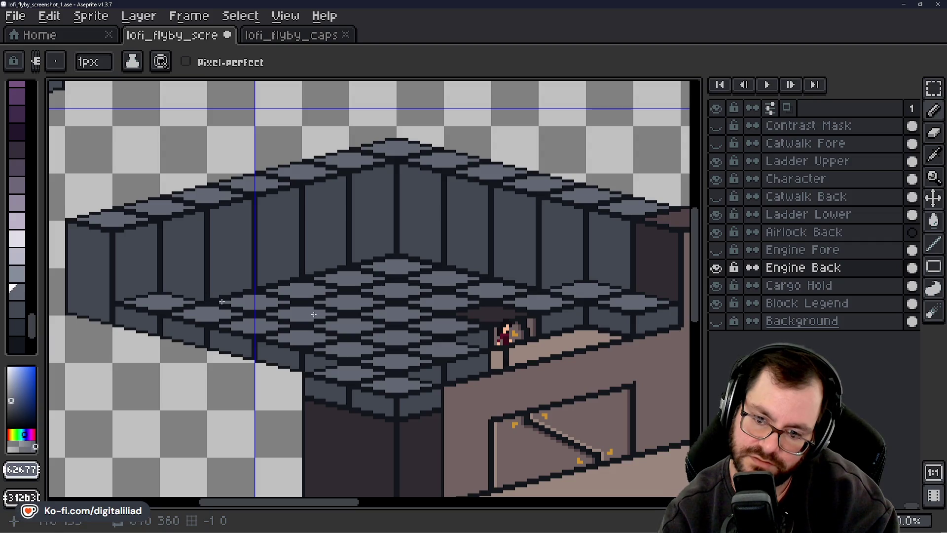
pyautogui.keyDown('alt'); pyautogui.click(251, 292); pyautogui.keyUp('alt')
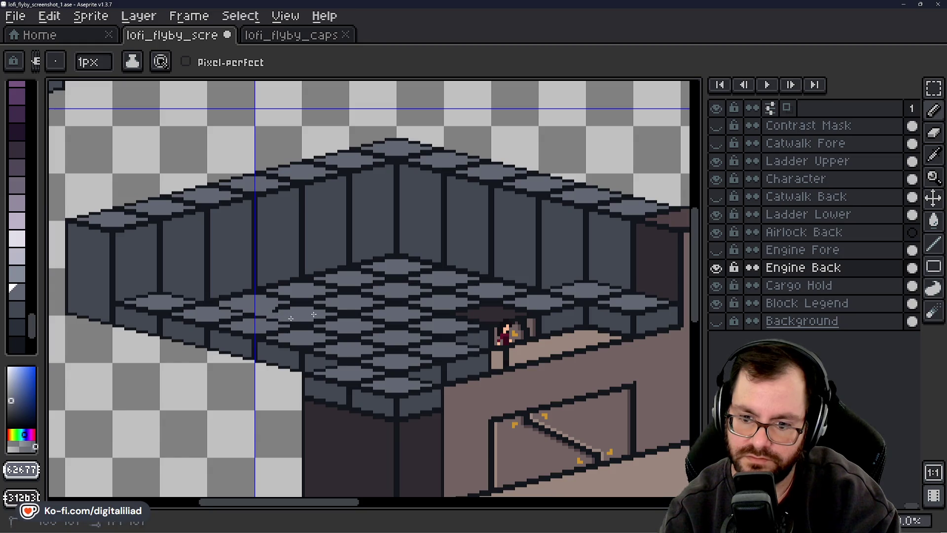
# Paint short touch-up strokes across the tiled floor with the sampled grey.
pyautogui.click(296, 322)
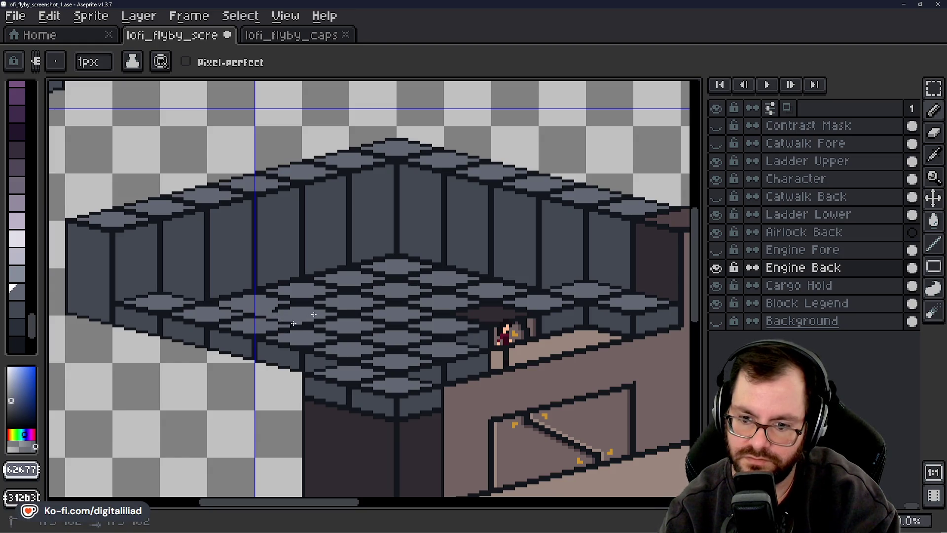
pyautogui.moveTo(299, 322); pyautogui.dragTo(310, 322)
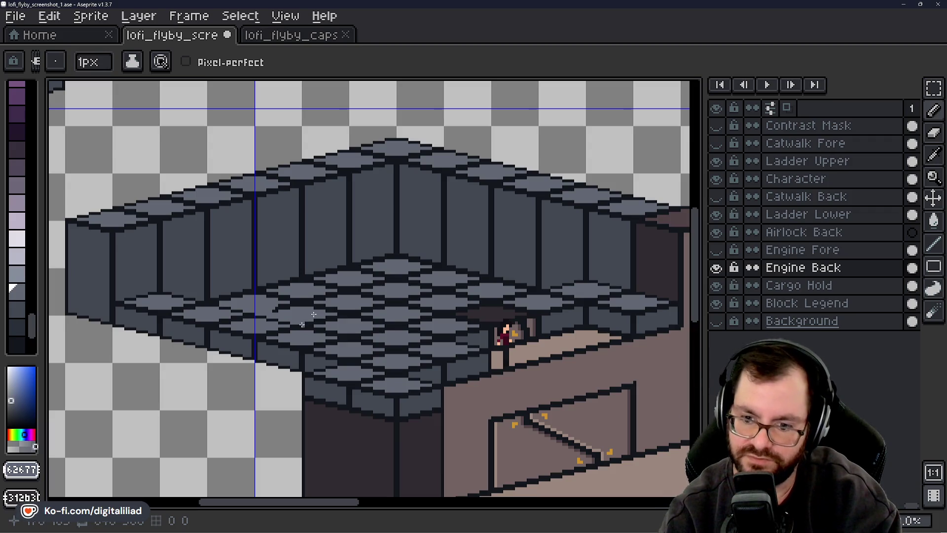
pyautogui.moveTo(302, 325); pyautogui.dragTo(358, 333)
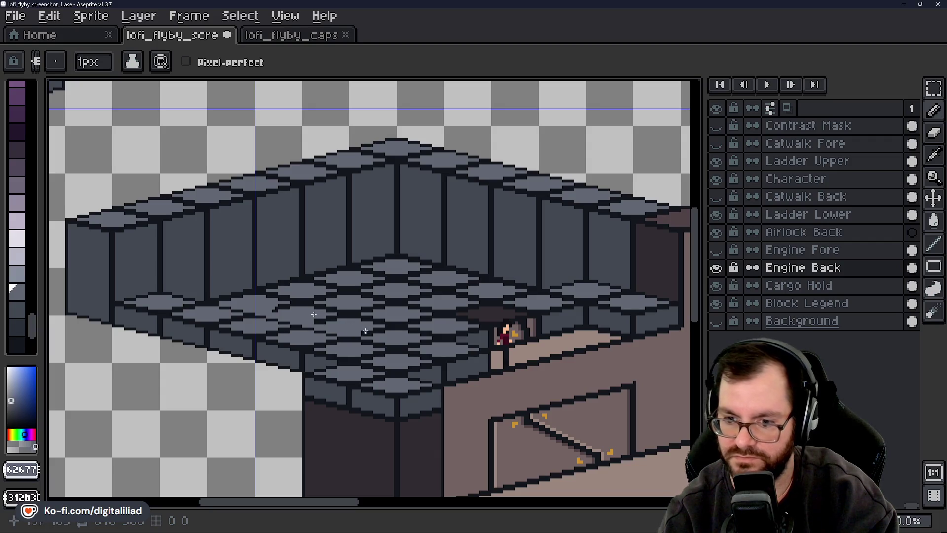
pyautogui.moveTo(364, 332); pyautogui.dragTo(380, 329)
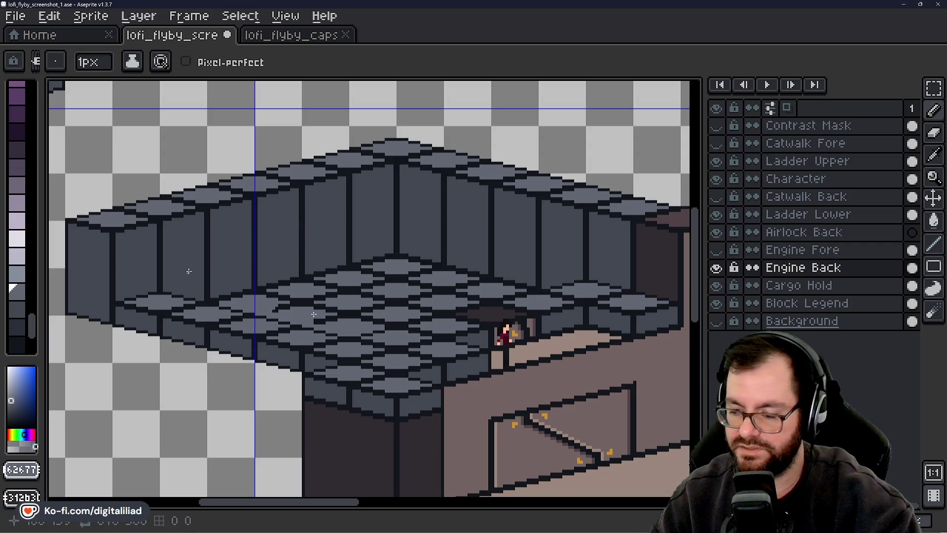
pyautogui.scroll(-1, 413, 273)
pyautogui.scroll(-3, 413, 274)
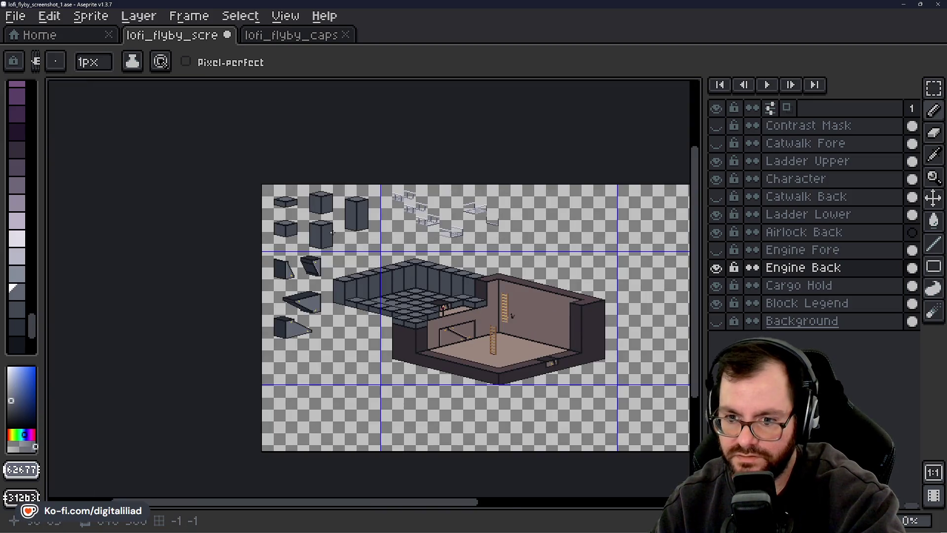
pyautogui.scroll(4, 332, 232)
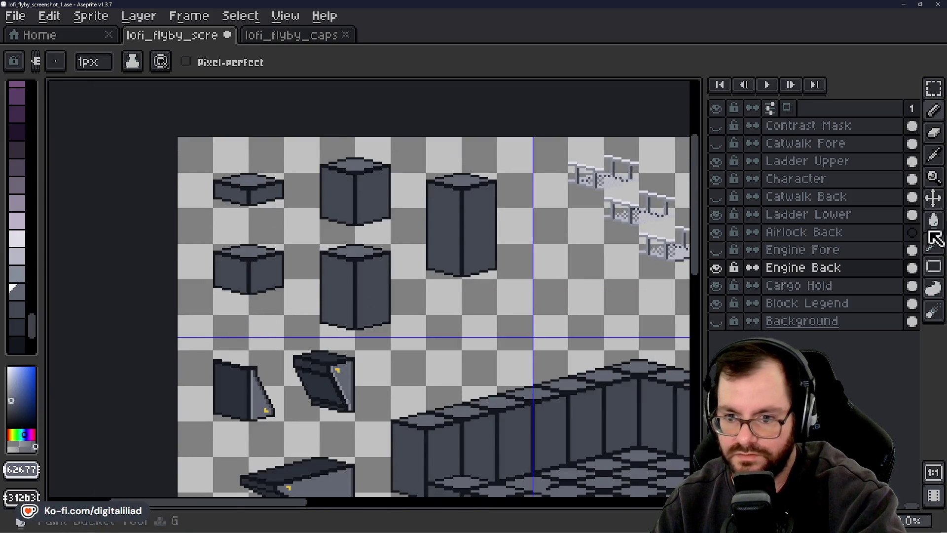
pyautogui.click(934, 89)
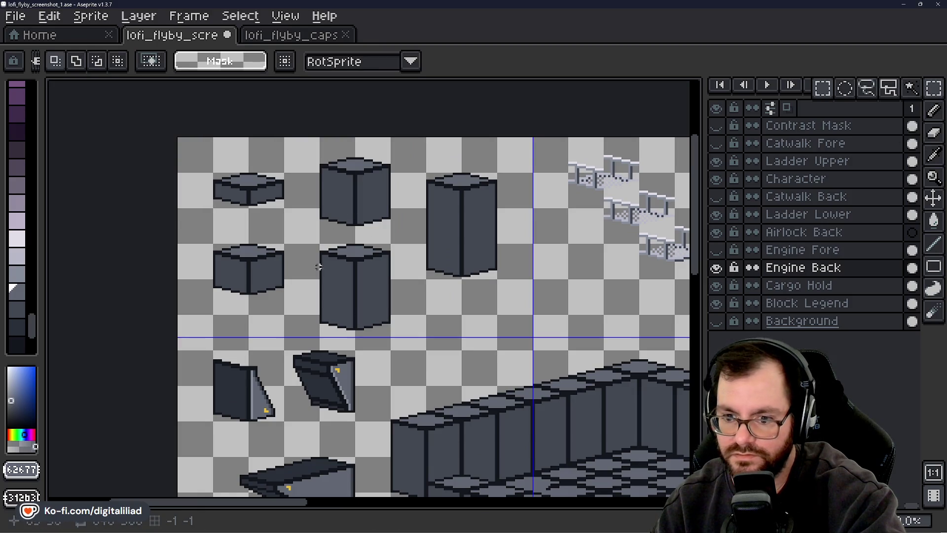
# Select the tall 32×40 pillar block in the legend and return to Engine Back.
pyautogui.moveTo(318, 267); pyautogui.dragTo(247, 202)
pyautogui.moveTo(232, 162); pyautogui.dragTo(303, 251)
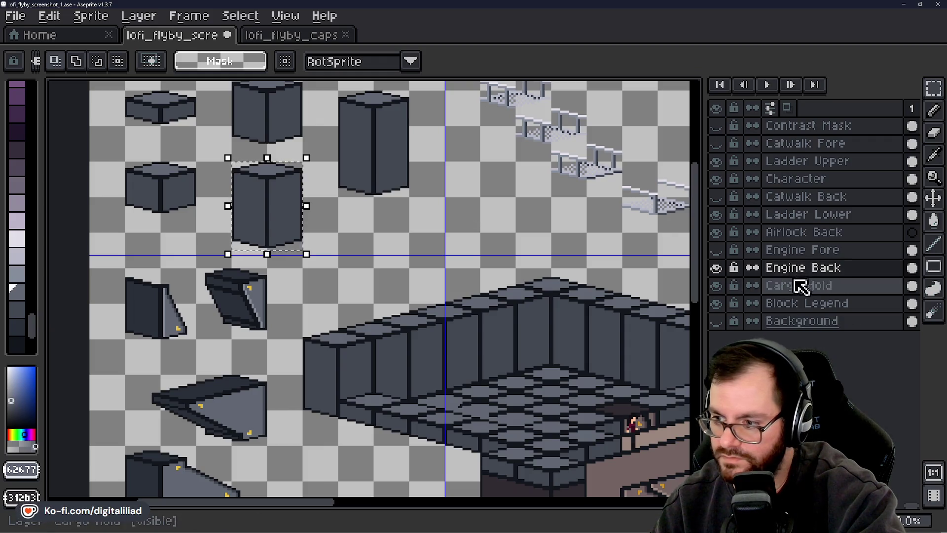
pyautogui.click(807, 303)
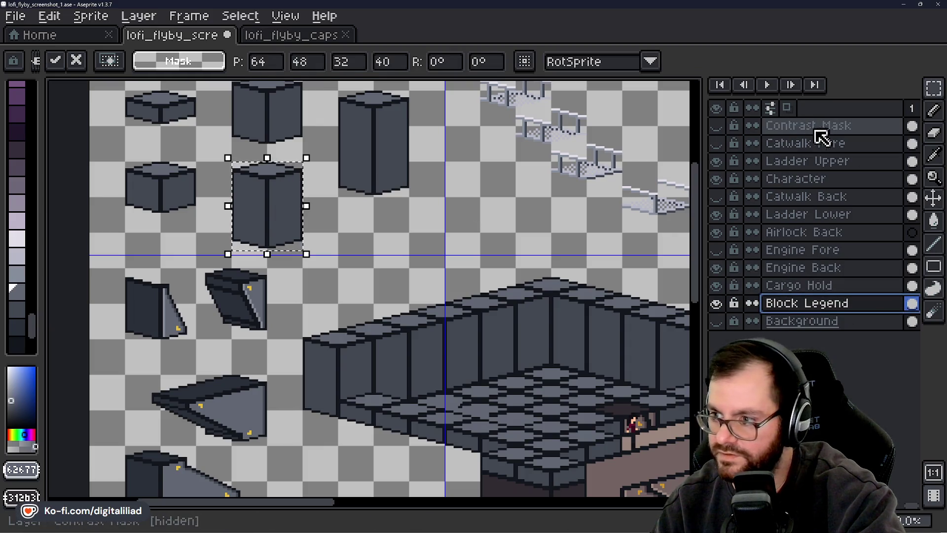
pyautogui.click(815, 287)
pyautogui.click(815, 269)
pyautogui.scroll(2, 414, 371)
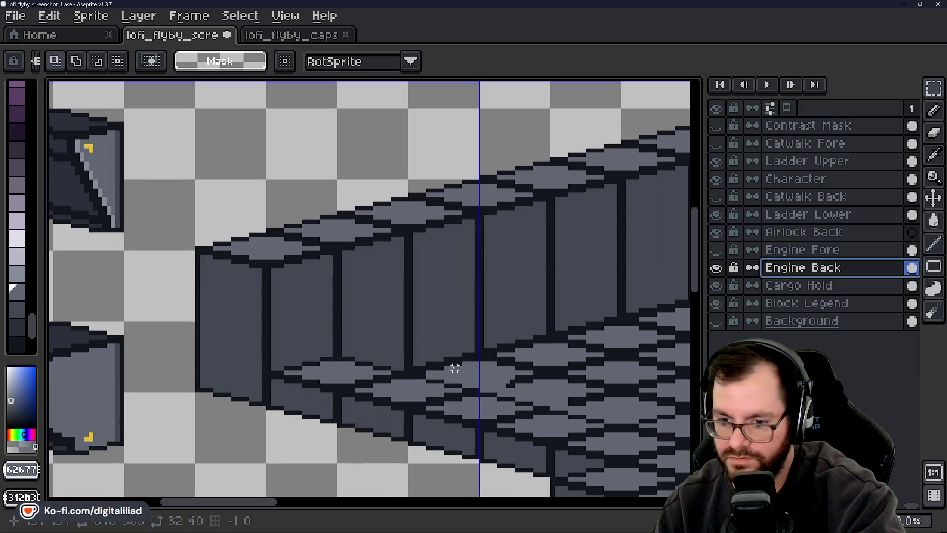
# Paste the pillar onto Engine Back at the wall's left end, 112,128, nudged one pixel down.
pyautogui.hotkey('ctrl', 'v')
pyautogui.moveTo(158, 298)
pyautogui.mouseDown()
pyautogui.moveTo(395, 356)
pyautogui.moveTo(345, 351)
pyautogui.moveTo(354, 355)
pyautogui.mouseUp()
pyautogui.press('Down')
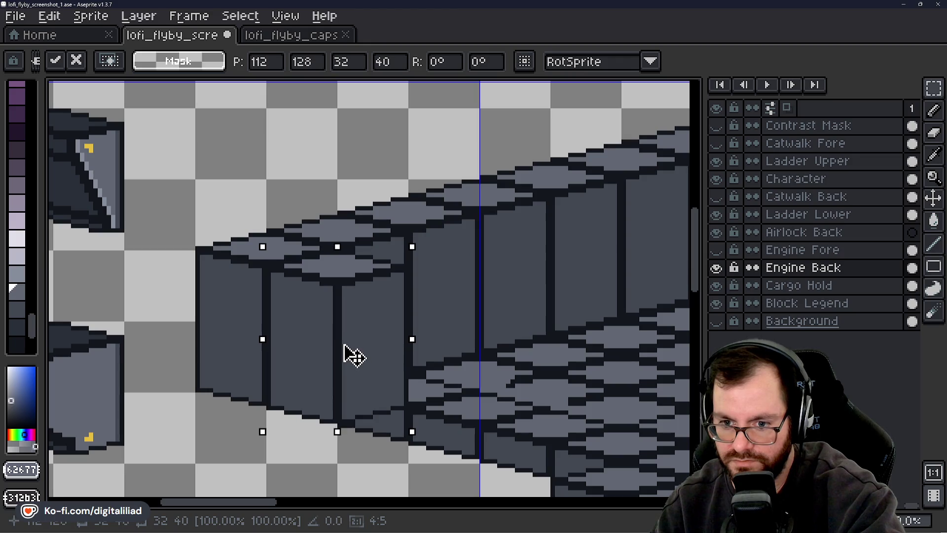
pyautogui.scroll(-2, 296, 359)
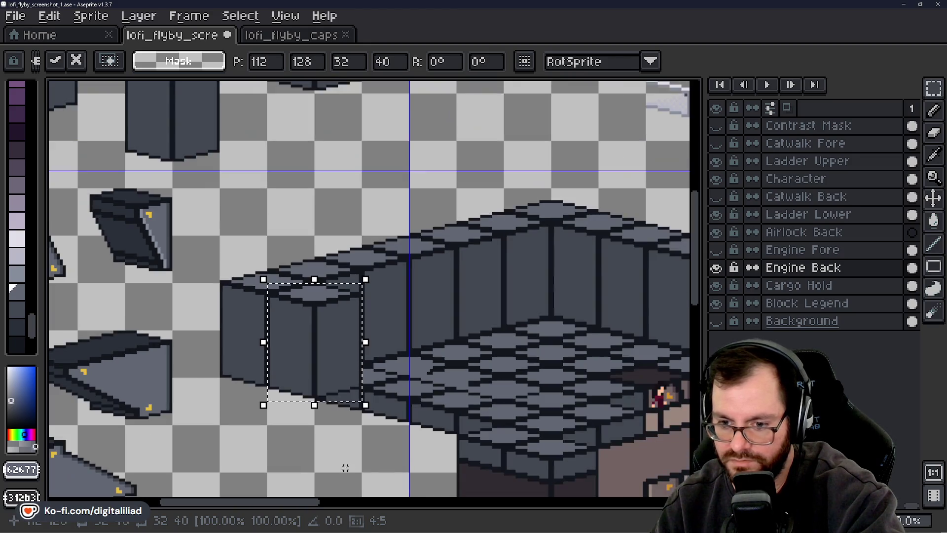
pyautogui.press('Return')
pyautogui.moveTo(387, 430); pyautogui.dragTo(313, 394)
pyautogui.scroll(3, 230, 365)
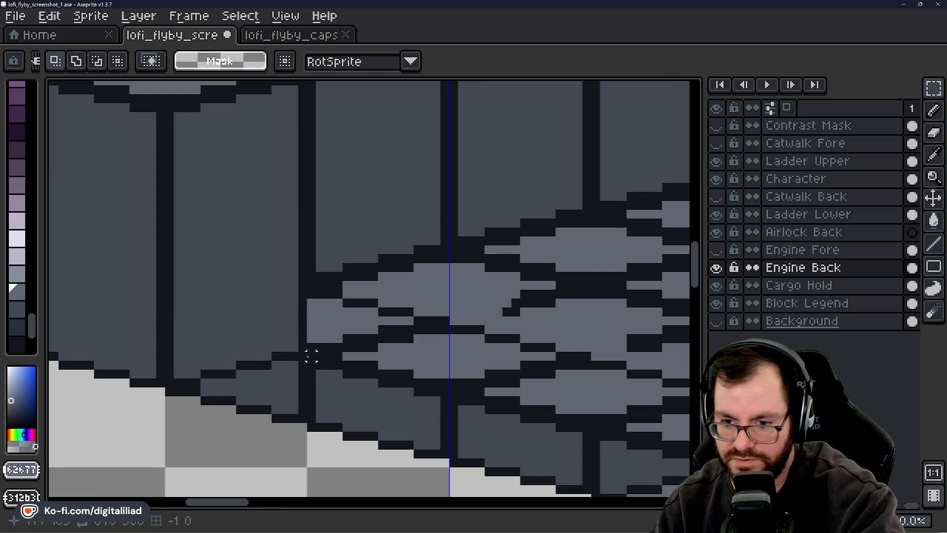
# Select and move floor tiles at the wall base, then undo the unsatisfactory move.
pyautogui.moveTo(312, 355); pyautogui.dragTo(449, 460)
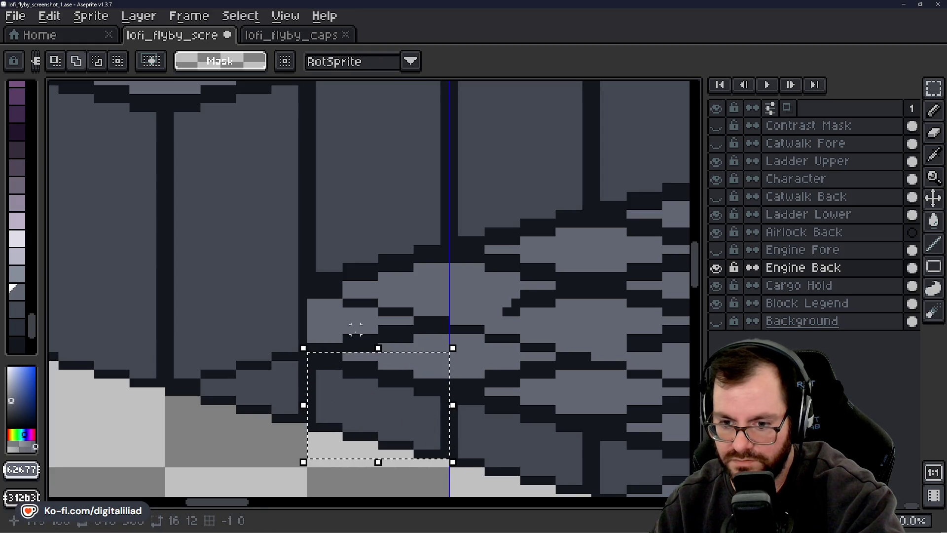
pyautogui.moveTo(308, 345); pyautogui.dragTo(451, 368)
pyautogui.moveTo(449, 325)
pyautogui.mouseDown()
pyautogui.moveTo(408, 345)
pyautogui.moveTo(378, 343)
pyautogui.moveTo(379, 329)
pyautogui.mouseUp()
pyautogui.press('Up')
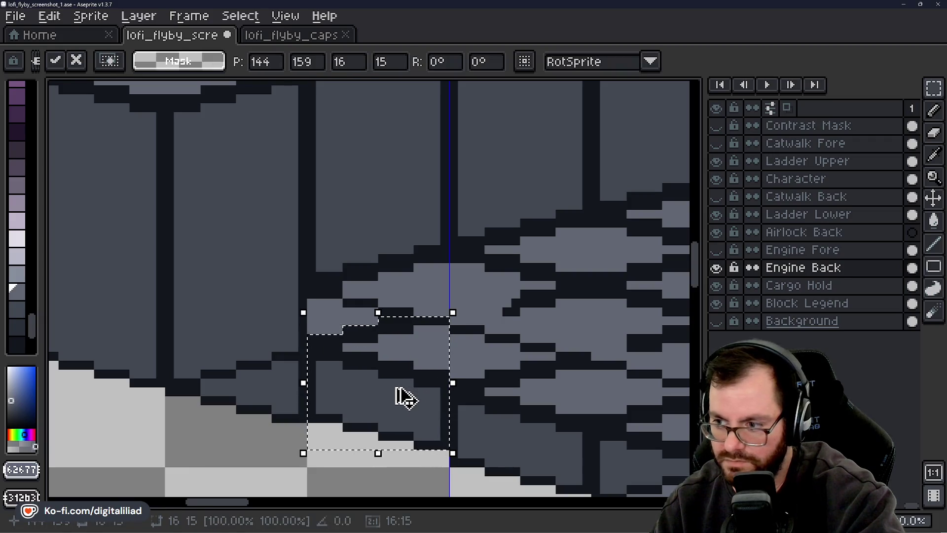
pyautogui.moveTo(408, 385)
pyautogui.mouseDown()
pyautogui.moveTo(250, 349)
pyautogui.moveTo(402, 338)
pyautogui.mouseUp()
pyautogui.scroll(-2, 401, 338)
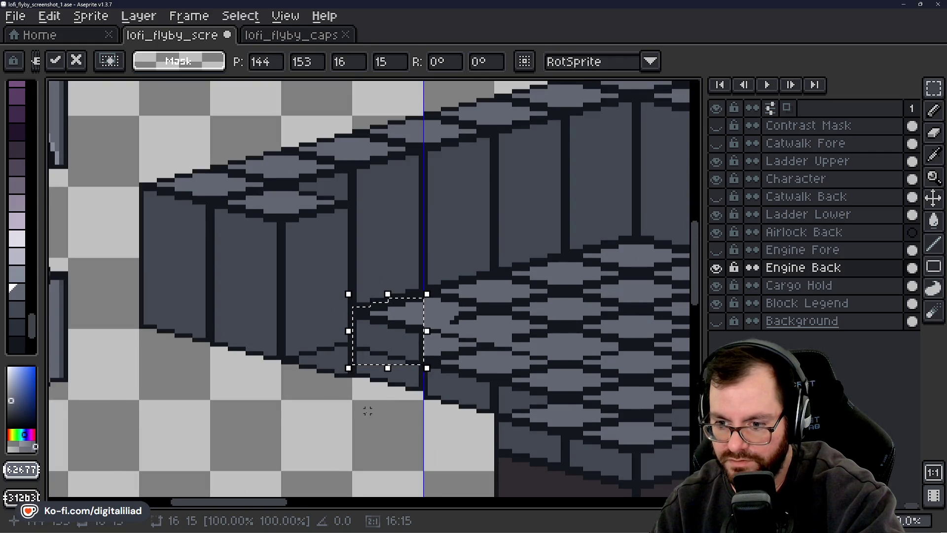
pyautogui.scroll(-2, 363, 408)
pyautogui.scroll(1, 321, 424)
pyautogui.click(273, 364)
pyautogui.hotkey('ctrl', 'z')
pyautogui.hotkey('ctrl', 'z')
pyautogui.hotkey('ctrl', 'z')
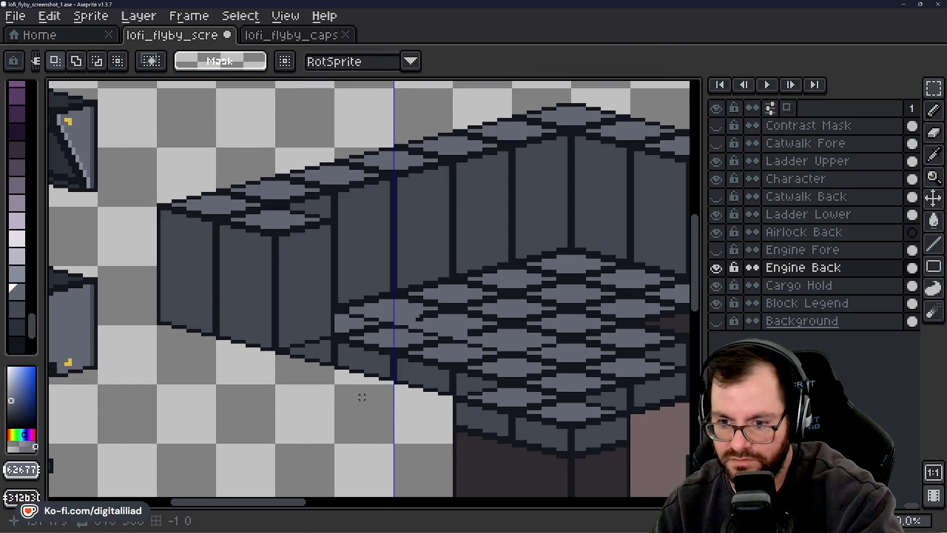
pyautogui.scroll(2, 362, 397)
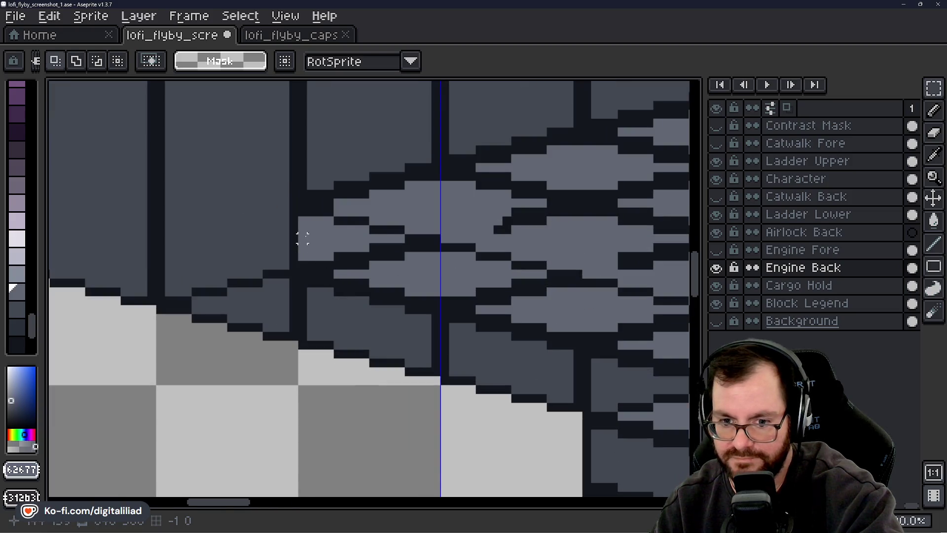
# Select a stepped floor chunk by trimming its corners and commit it at 128,155.
pyautogui.moveTo(436, 247)
pyautogui.mouseDown()
pyautogui.moveTo(311, 342)
pyautogui.moveTo(303, 371)
pyautogui.mouseUp()
pyautogui.scroll(2, 364, 377)
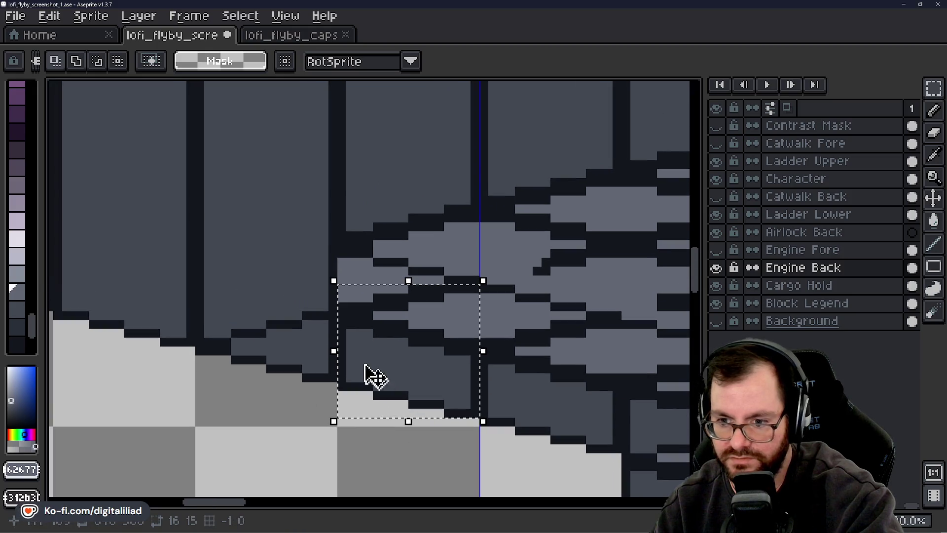
pyautogui.moveTo(342, 298)
pyautogui.mouseDown()
pyautogui.moveTo(371, 280)
pyautogui.moveTo(380, 289)
pyautogui.mouseUp()
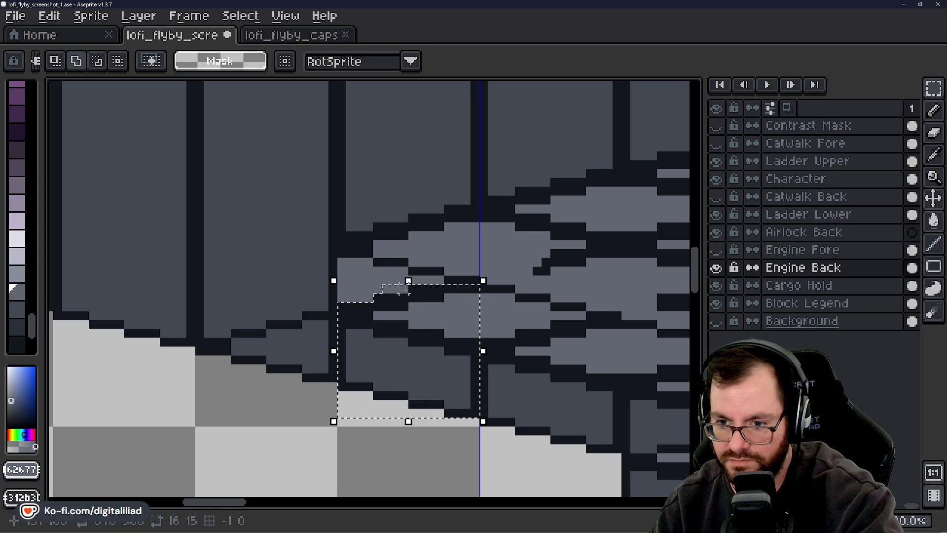
pyautogui.moveTo(409, 284); pyautogui.dragTo(374, 294)
pyautogui.moveTo(445, 277)
pyautogui.mouseDown()
pyautogui.moveTo(472, 317)
pyautogui.moveTo(423, 368)
pyautogui.moveTo(472, 371)
pyautogui.moveTo(316, 310)
pyautogui.moveTo(326, 328)
pyautogui.mouseUp()
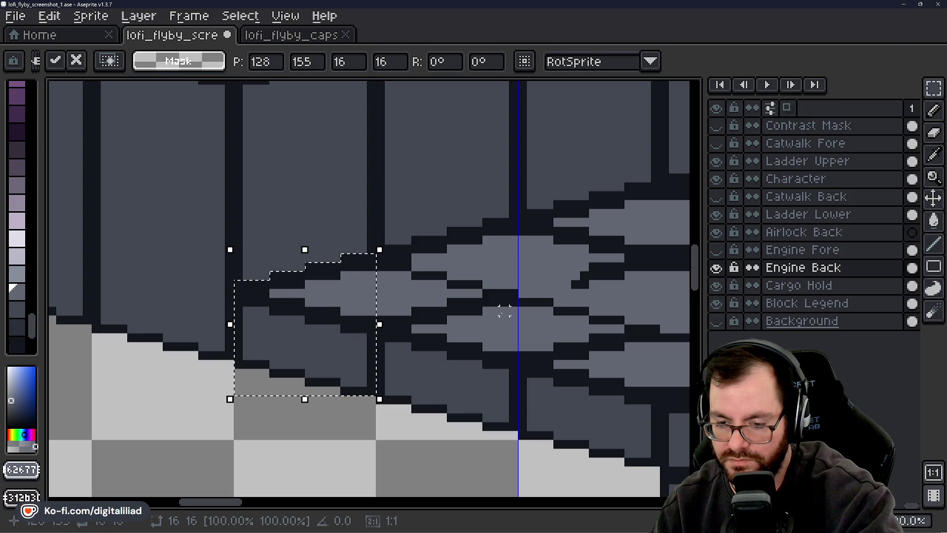
pyautogui.click(402, 345)
pyautogui.scroll(-2, 398, 342)
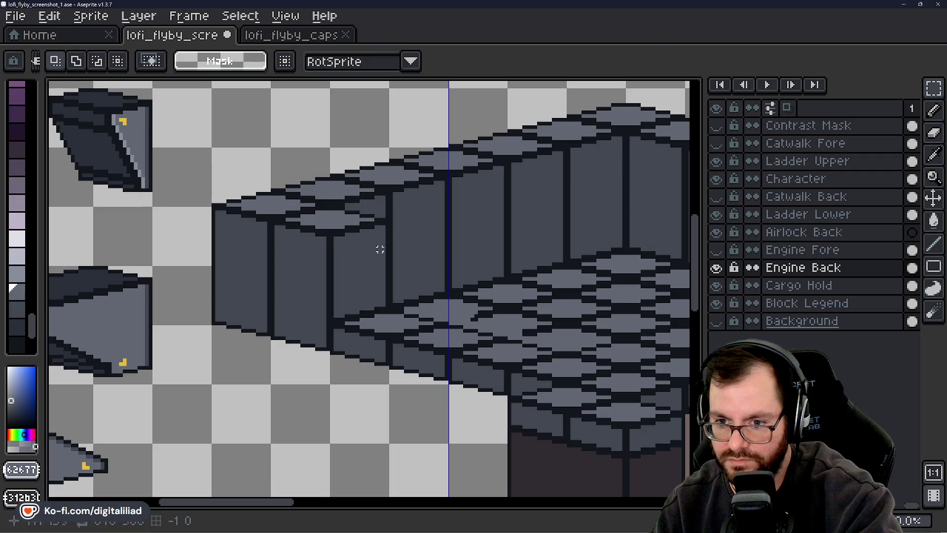
# Marquee-select the upper-left pillar block near the character and walkway.
pyautogui.moveTo(487, 280)
pyautogui.mouseDown()
pyautogui.moveTo(310, 258)
pyautogui.moveTo(321, 272)
pyautogui.moveTo(240, 269)
pyautogui.mouseUp()
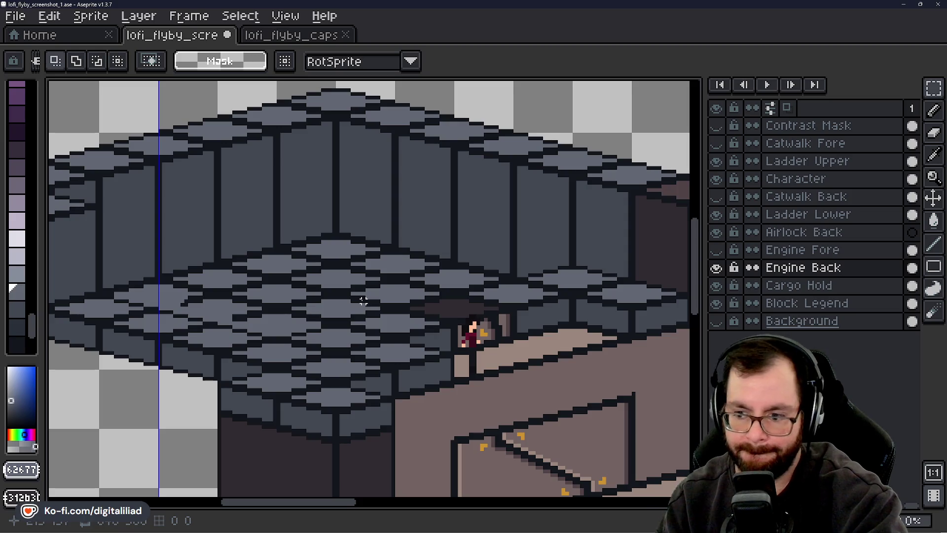
pyautogui.scroll(-1, 341, 262)
pyautogui.scroll(3, 442, 217)
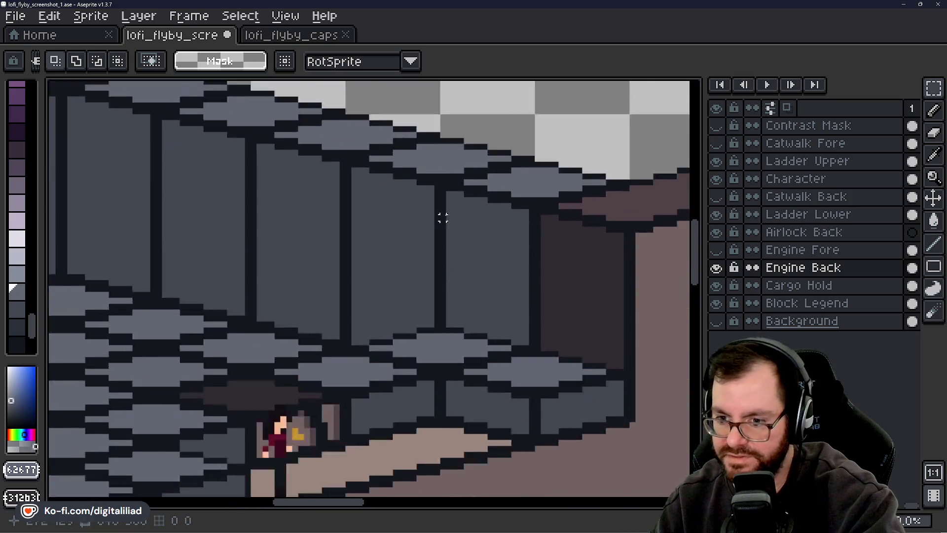
pyautogui.scroll(-5, 442, 296)
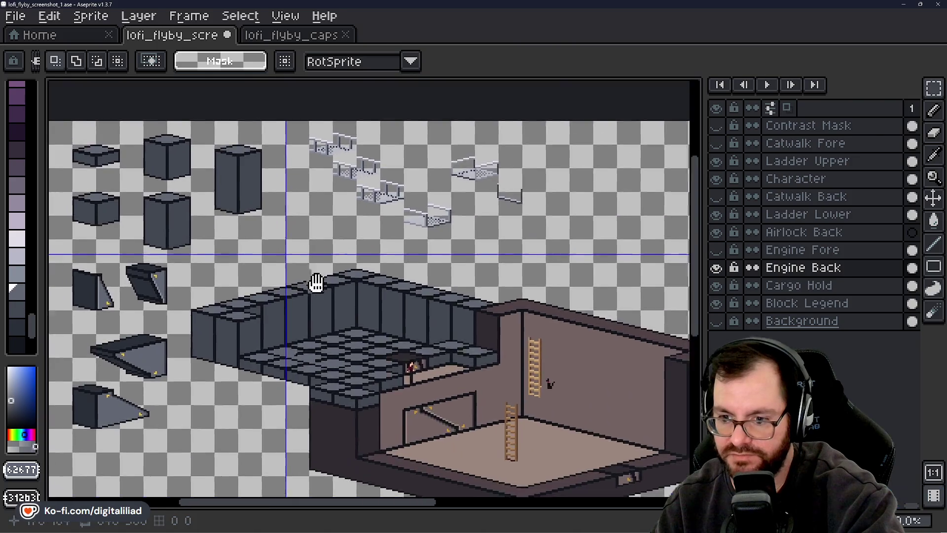
pyautogui.scroll(2, 159, 167)
pyautogui.scroll(2, 123, 143)
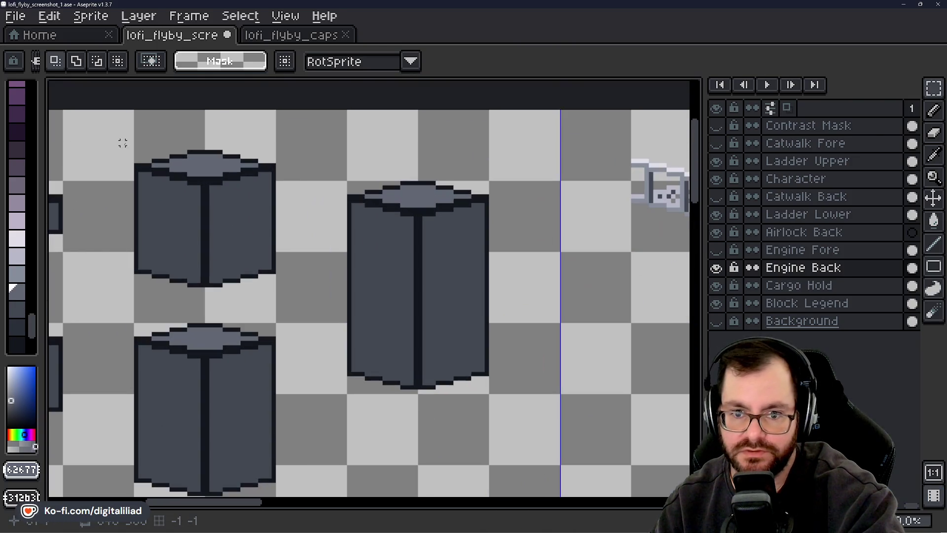
pyautogui.moveTo(136, 153)
pyautogui.mouseDown()
pyautogui.moveTo(176, 179)
pyautogui.moveTo(273, 289)
pyautogui.mouseUp()
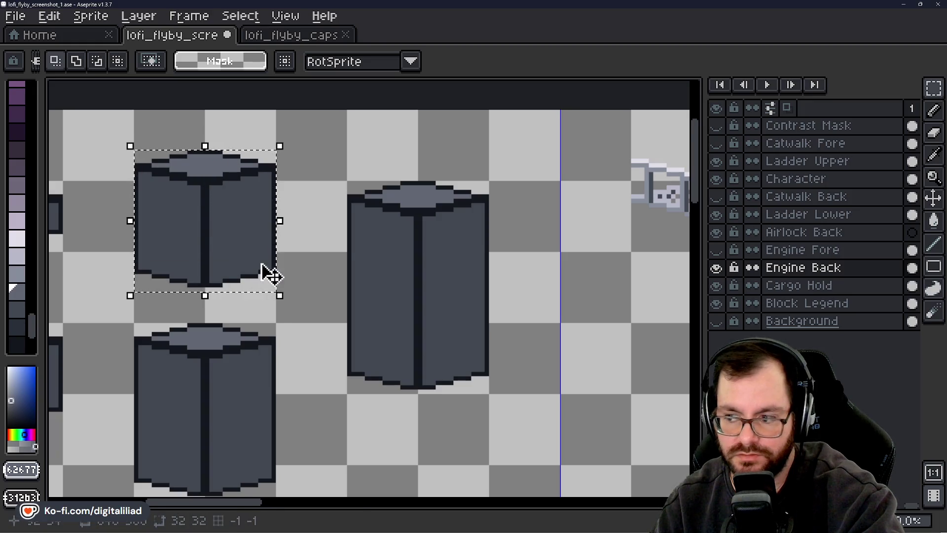
pyautogui.scroll(-2, 265, 270)
pyautogui.scroll(-1, 346, 296)
pyautogui.scroll(1, 444, 394)
# Check the Block Legend layer, return to Engine Back, and show Catwalk Fore and Catwalk Back again.
pyautogui.click(780, 303)
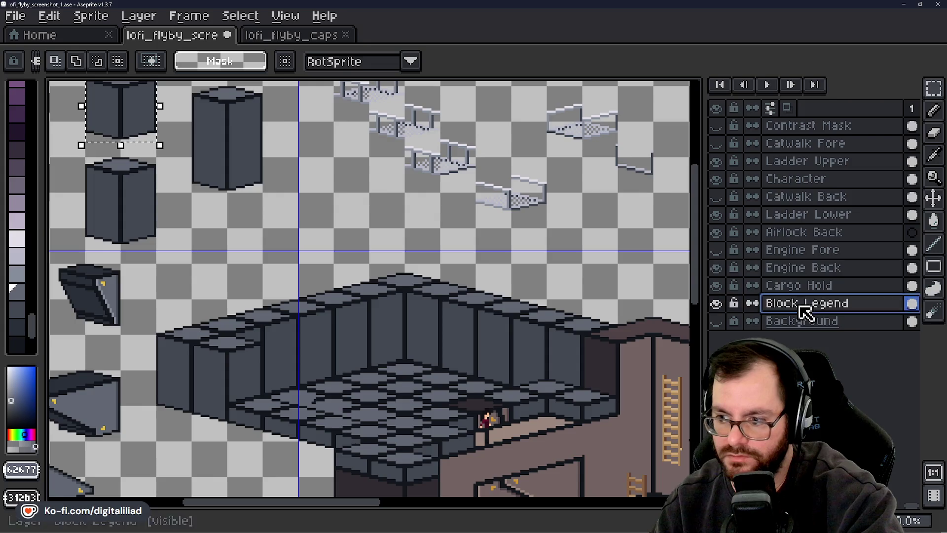
pyautogui.click(134, 127)
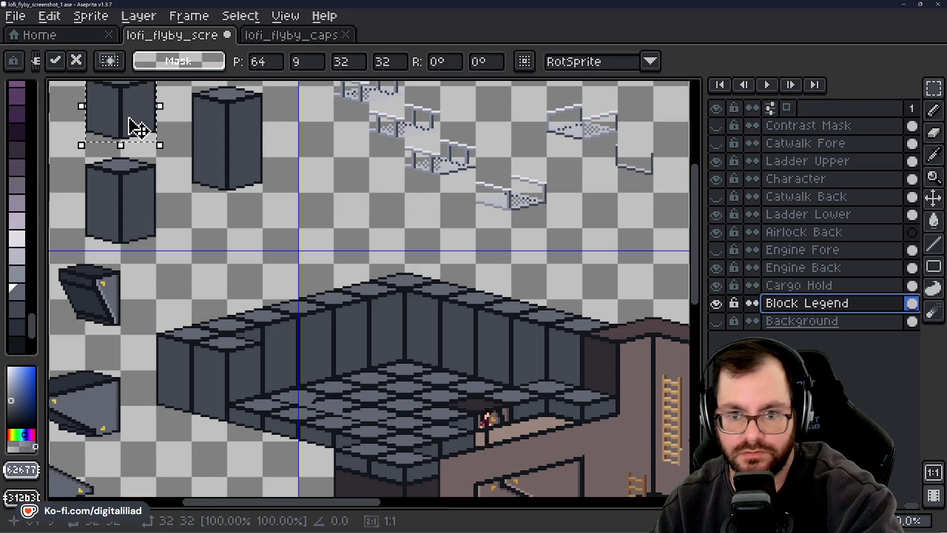
pyautogui.click(811, 268)
pyautogui.moveTo(558, 376)
pyautogui.mouseDown()
pyautogui.moveTo(240, 285)
pyautogui.moveTo(312, 281)
pyautogui.mouseUp()
pyautogui.scroll(1, 240, 286)
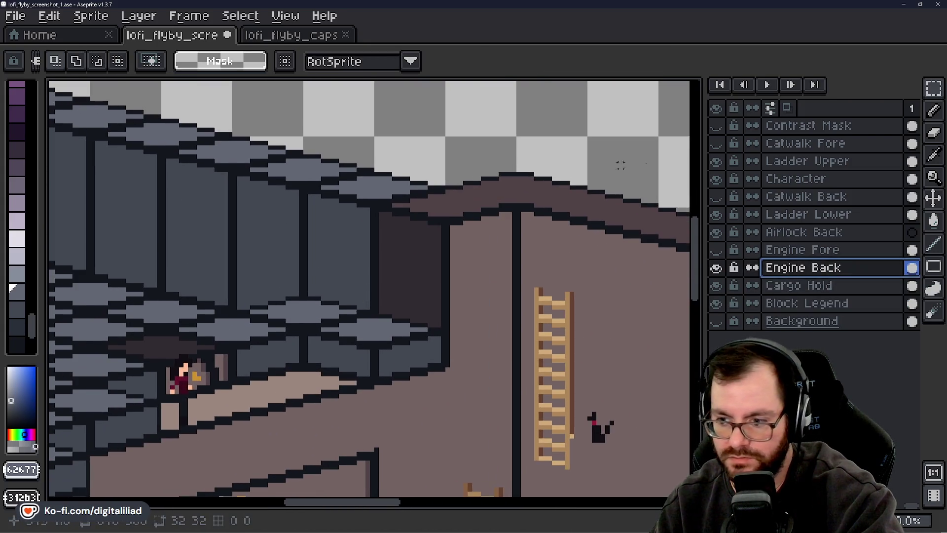
pyautogui.click(717, 143)
pyautogui.click(716, 197)
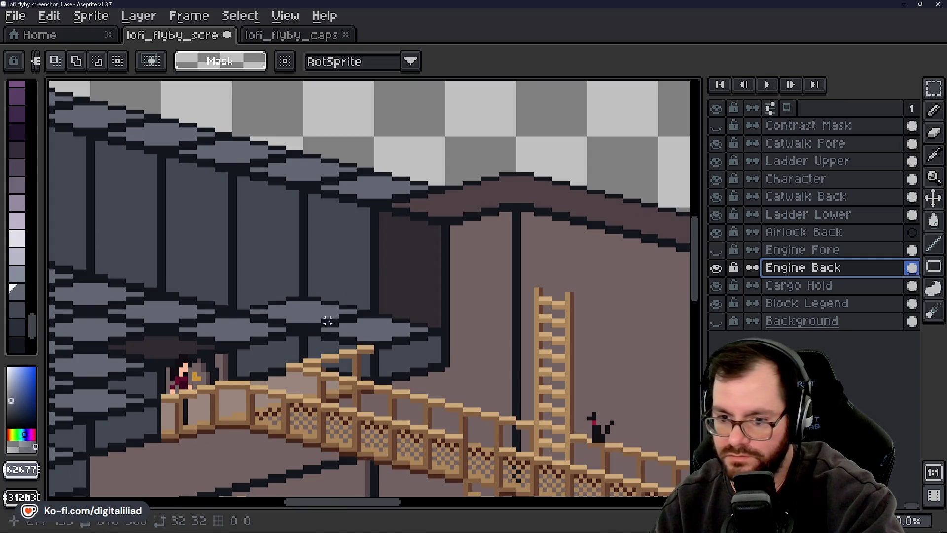
pyautogui.scroll(1, 328, 313)
# Paste the copied pillar block onto the Engine Back upper wall and commit it.
pyautogui.click(769, 269)
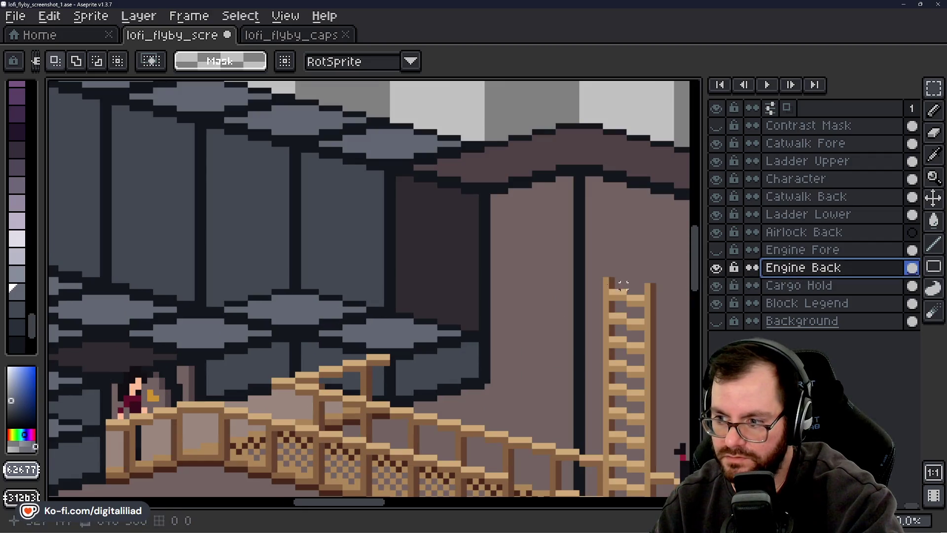
pyautogui.moveTo(256, 220)
pyautogui.mouseDown()
pyautogui.moveTo(381, 229)
pyautogui.moveTo(647, 210)
pyautogui.moveTo(511, 213)
pyautogui.moveTo(498, 221)
pyautogui.moveTo(507, 226)
pyautogui.moveTo(407, 208)
pyautogui.moveTo(502, 232)
pyautogui.mouseUp()
pyautogui.hotkey('ctrl', 'v')
pyautogui.moveTo(294, 278)
pyautogui.mouseDown()
pyautogui.moveTo(389, 281)
pyautogui.moveTo(385, 290)
pyautogui.moveTo(423, 279)
pyautogui.moveTo(473, 300)
pyautogui.moveTo(491, 274)
pyautogui.mouseUp()
pyautogui.press('Return')
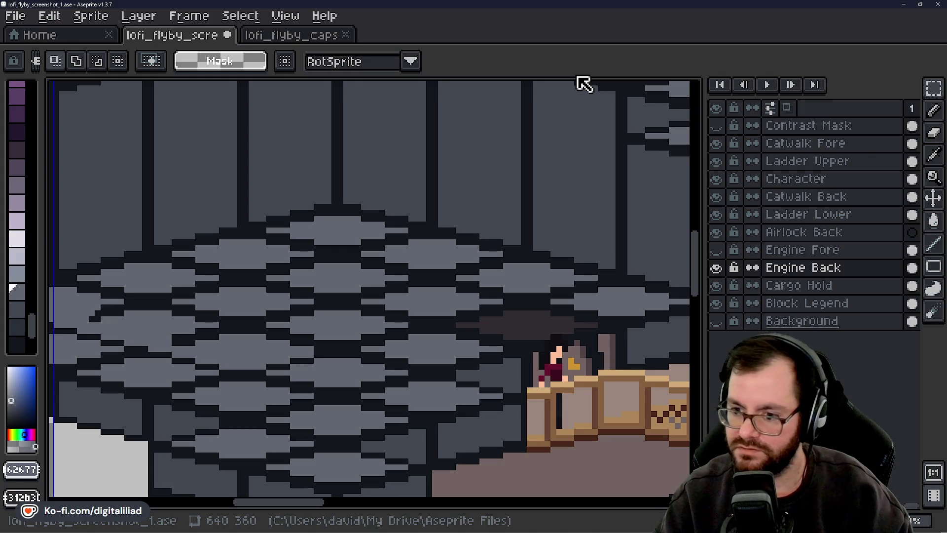
# Switch to the Pencil tool and minimise Aseprite and the code editor.
pyautogui.click(935, 112)
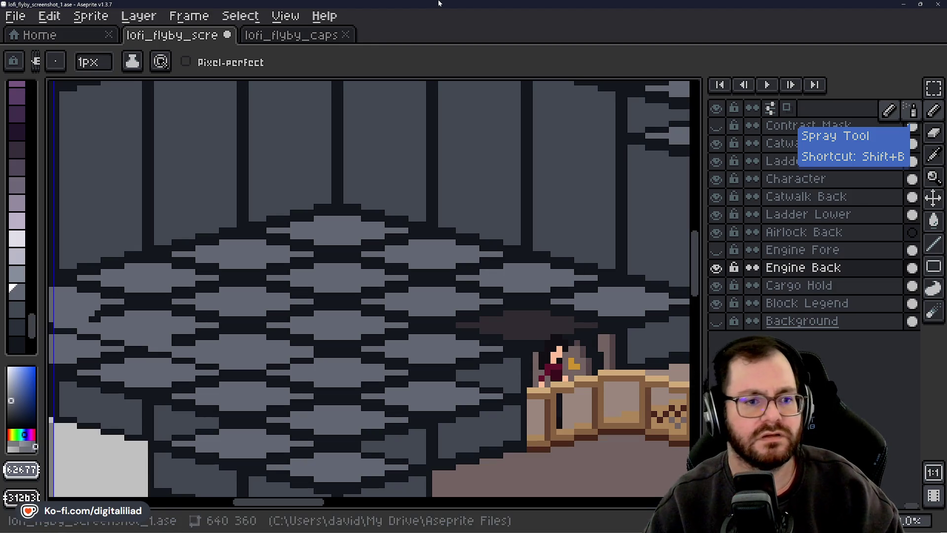
pyautogui.click(902, 5)
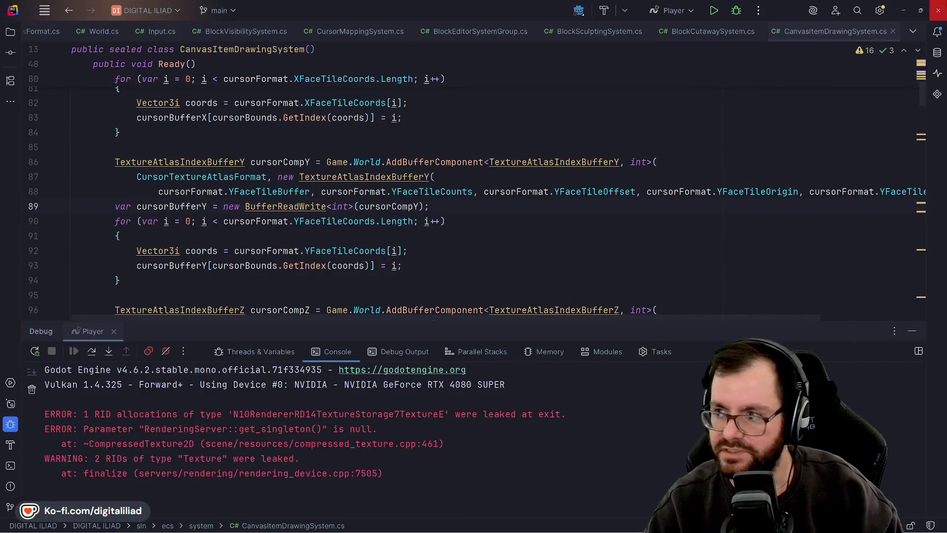
pyautogui.click(921, 10)
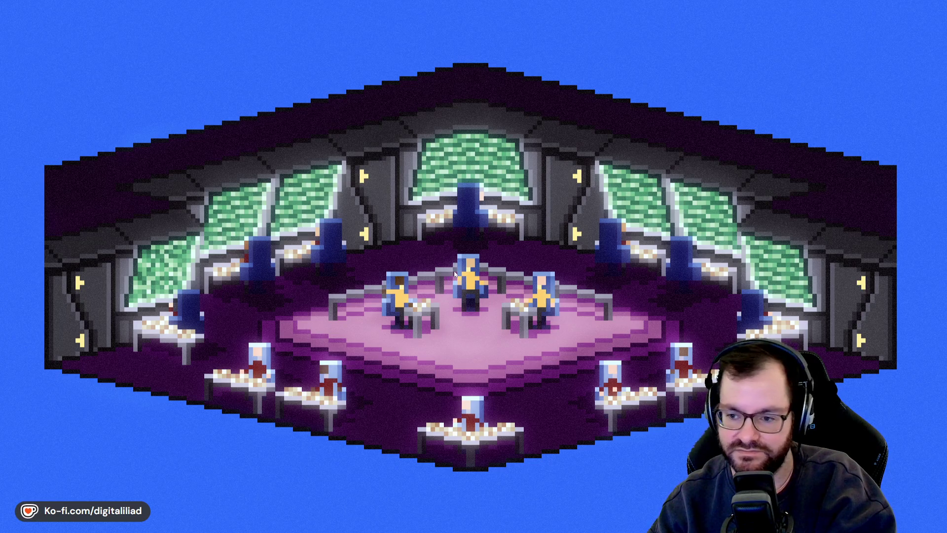
pyautogui.moveTo(489, 530)
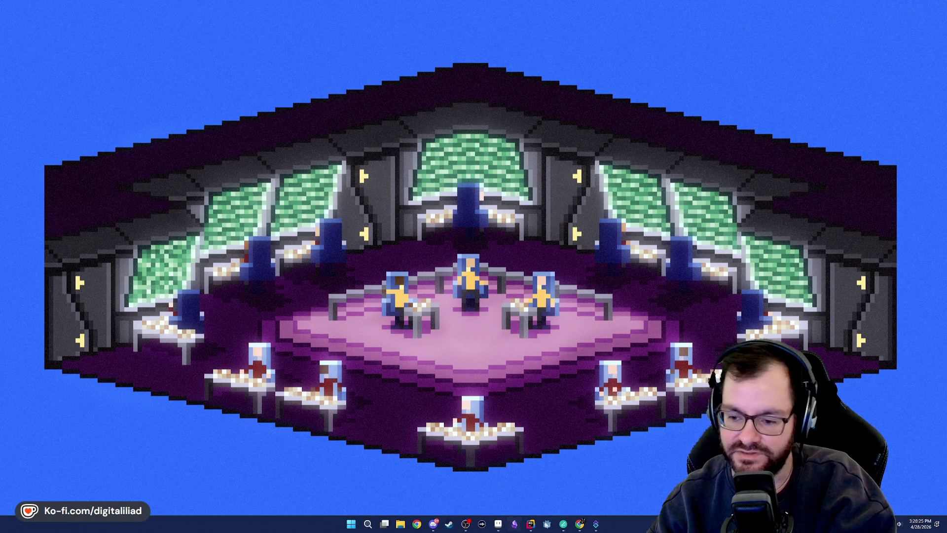
pyautogui.moveTo(568, 525)
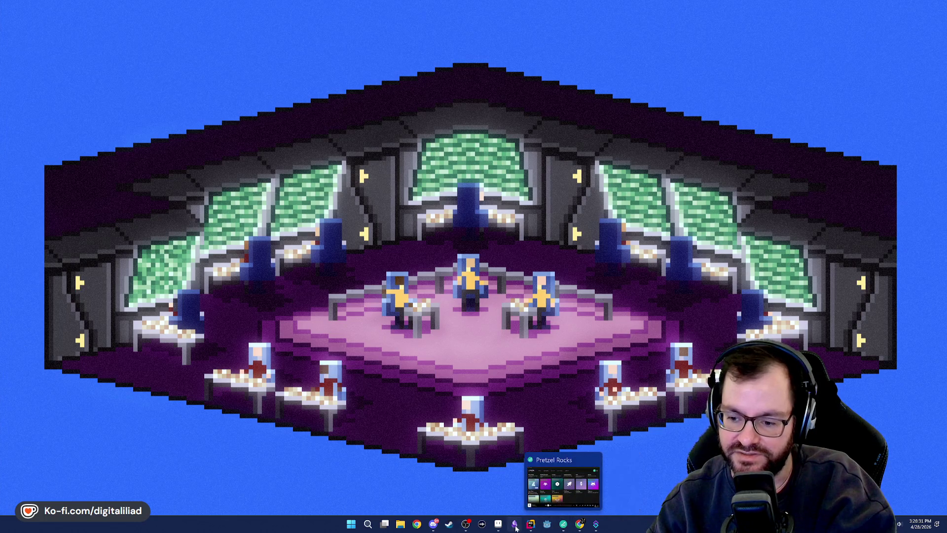
pyautogui.click(499, 527)
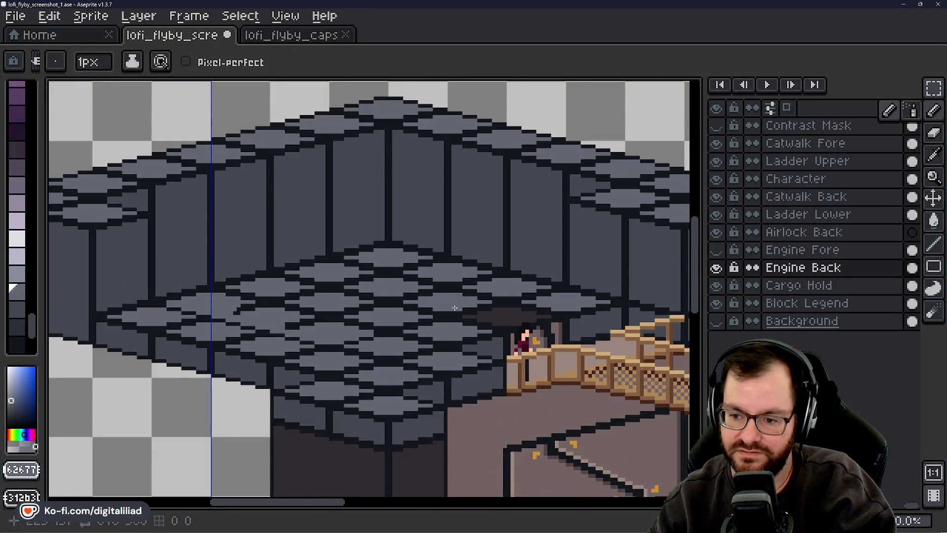
# Zoom into the grey tiled engine-room floor and pan alongside the wooden catwalk.
pyautogui.scroll(3, 434, 323)
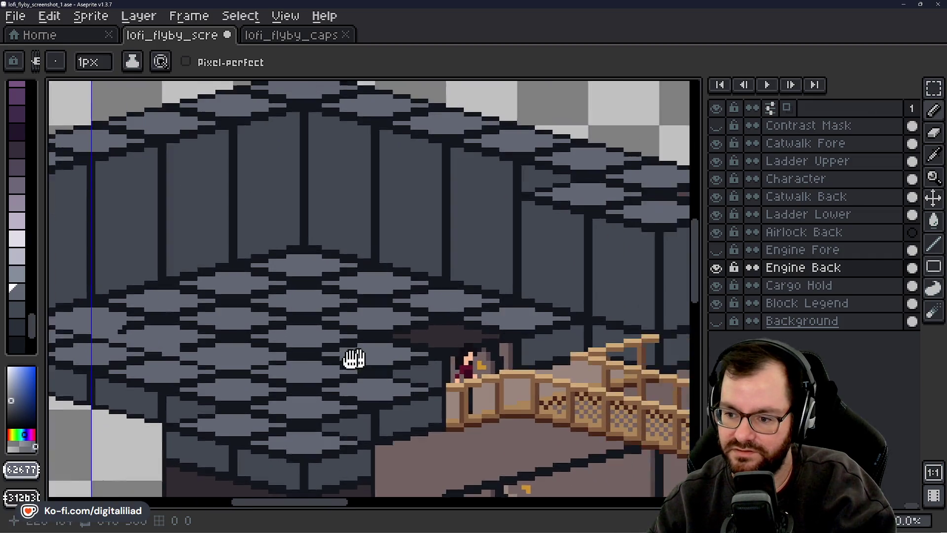
pyautogui.moveTo(354, 359); pyautogui.dragTo(311, 364)
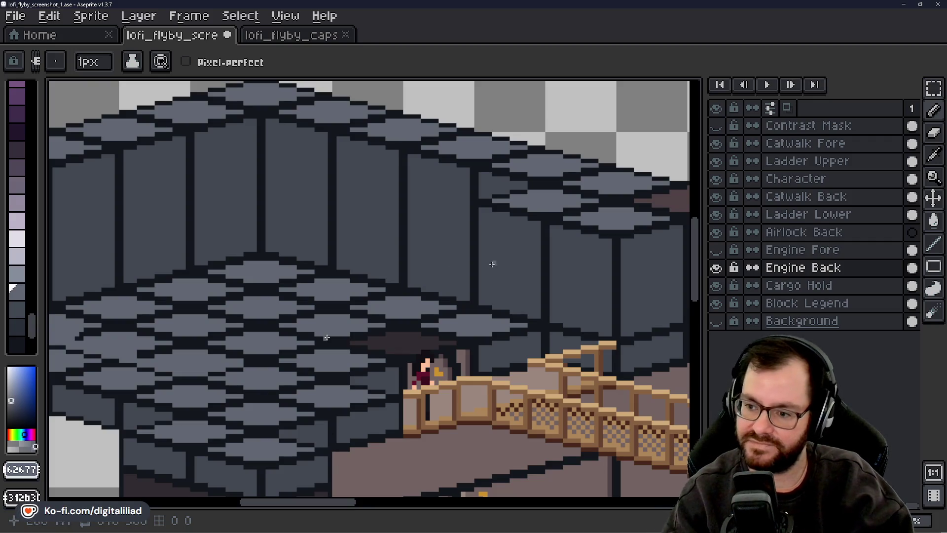
pyautogui.press('b')
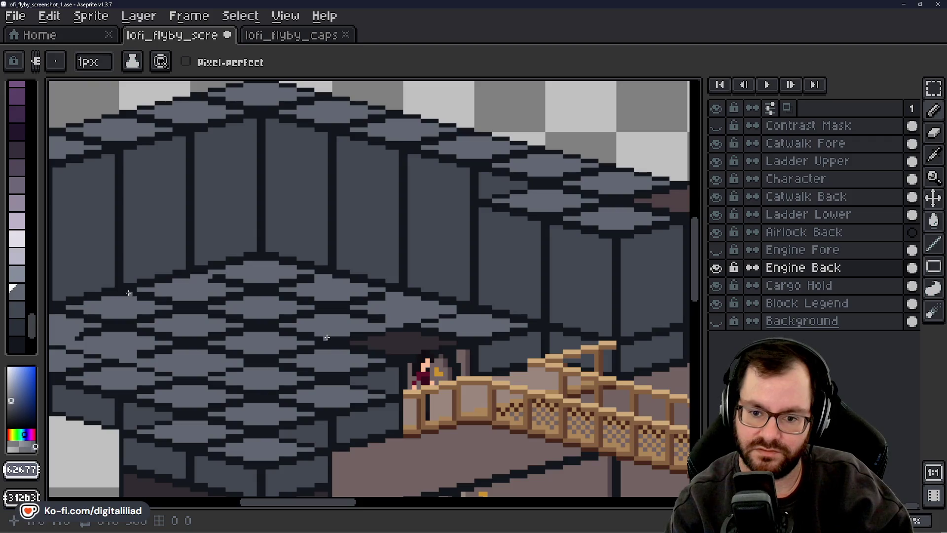
pyautogui.moveTo(251, 507); pyautogui.dragTo(242, 508)
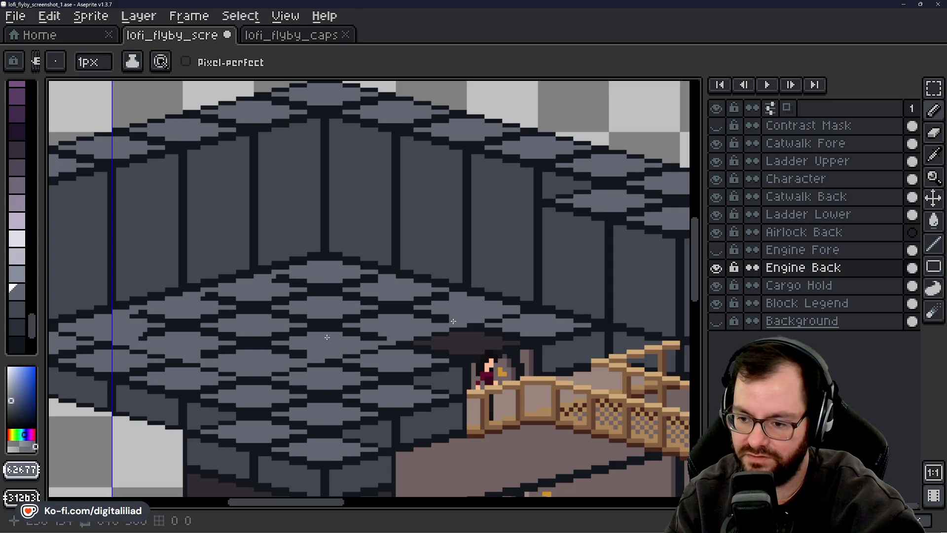
# Bucket-fill the checkered floor top flat grey, undoing a mistaken outline fill.
pyautogui.press('g')
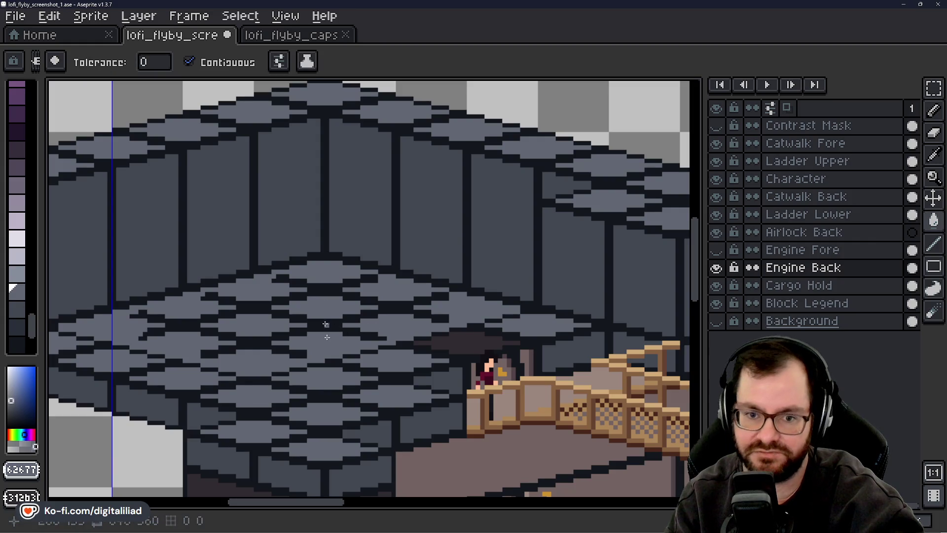
pyautogui.click(322, 325)
pyautogui.moveTo(312, 502)
pyautogui.mouseDown()
pyautogui.moveTo(281, 503)
pyautogui.moveTo(327, 504)
pyautogui.moveTo(302, 503)
pyautogui.mouseUp()
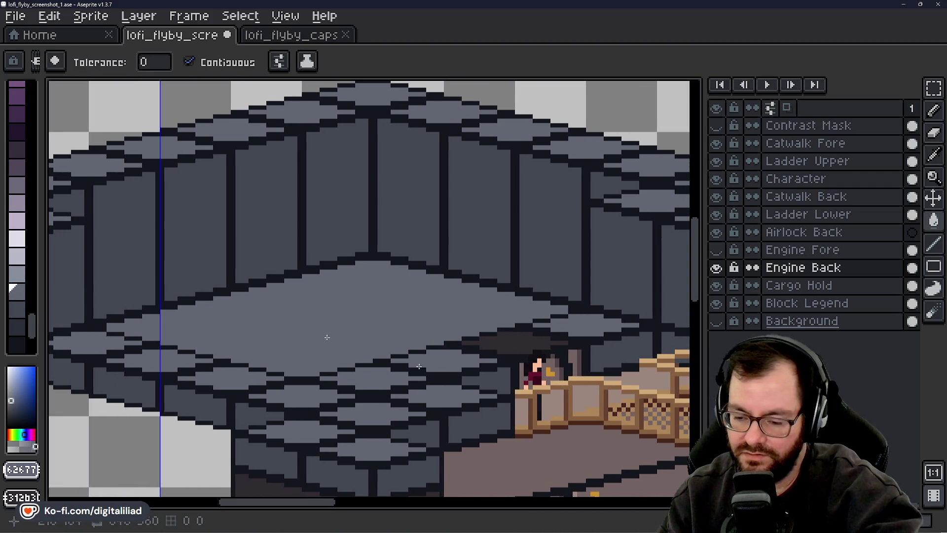
pyautogui.click(378, 365)
pyautogui.hotkey('ctrl', 'z')
pyautogui.press('b')
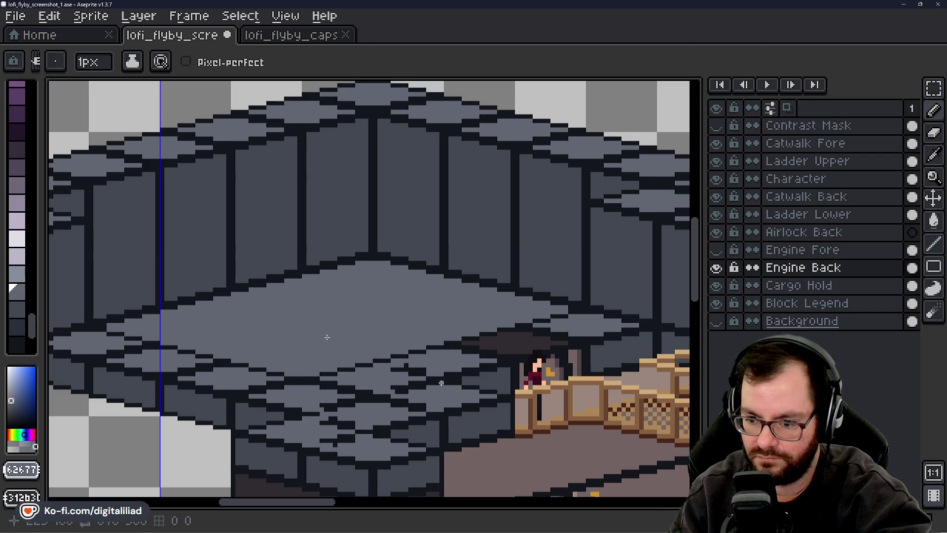
# Try recolouring the dark floor outlines lighter grey, then undo it.
pyautogui.press('g')
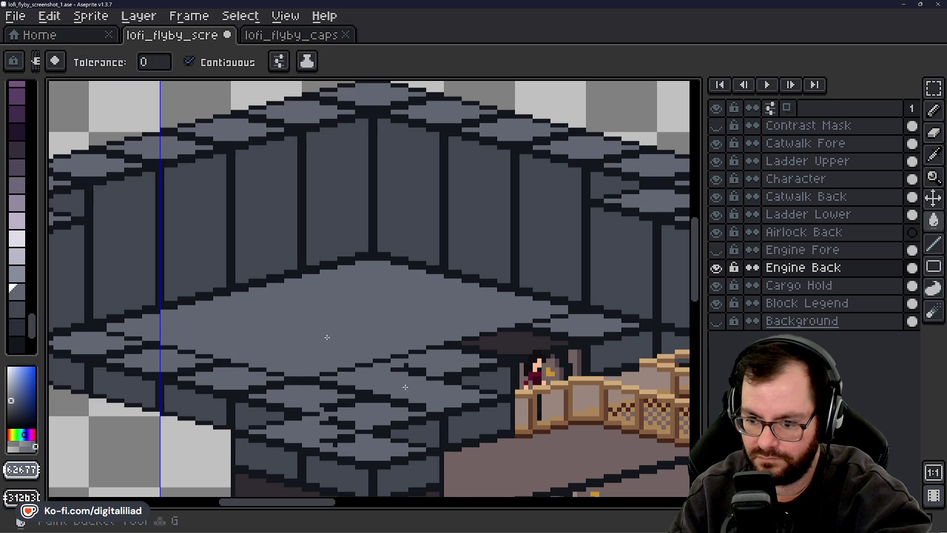
pyautogui.click(406, 371)
pyautogui.press('v')
pyautogui.hotkey('ctrl', 'z')
pyautogui.press('b')
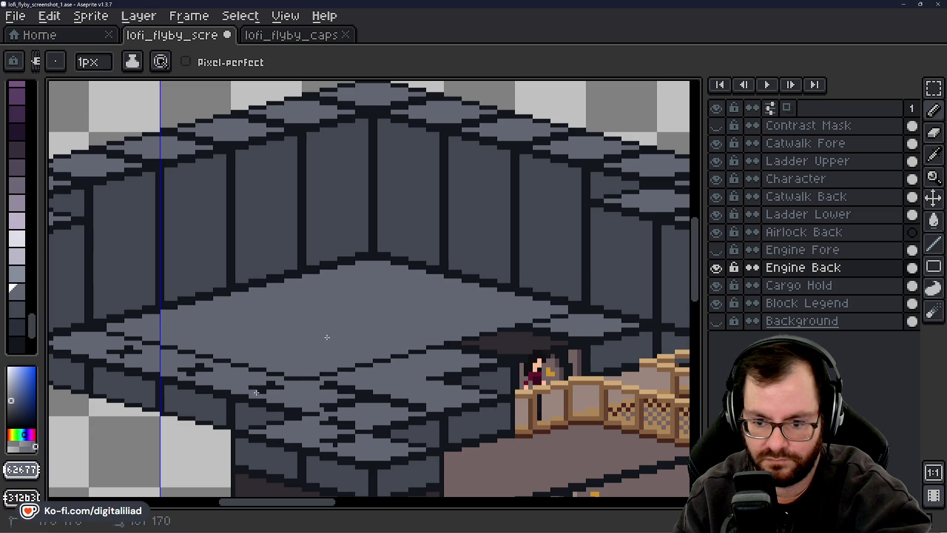
# Fill the three dark step lines on the lower floor tiers and sample the dark brown.
pyautogui.press('g')
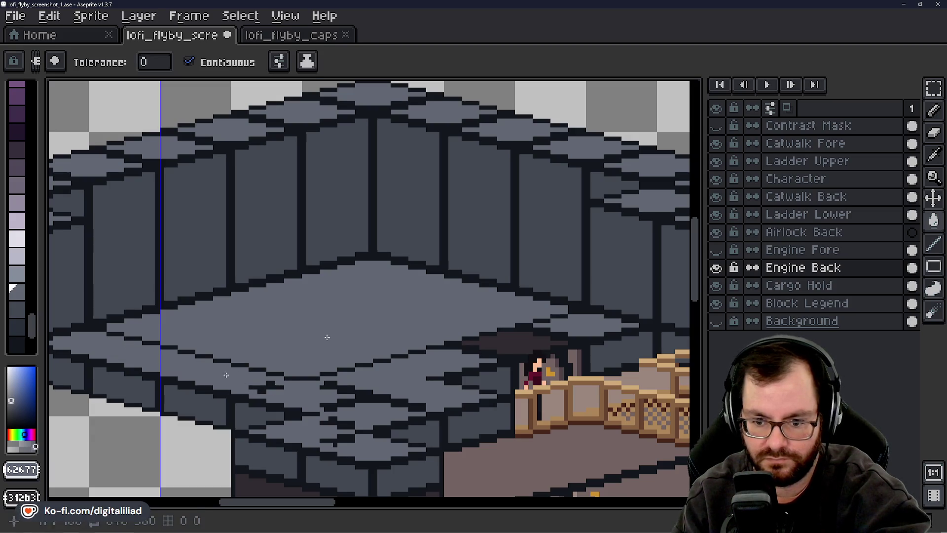
pyautogui.click(348, 403)
pyautogui.click(337, 424)
pyautogui.click(343, 437)
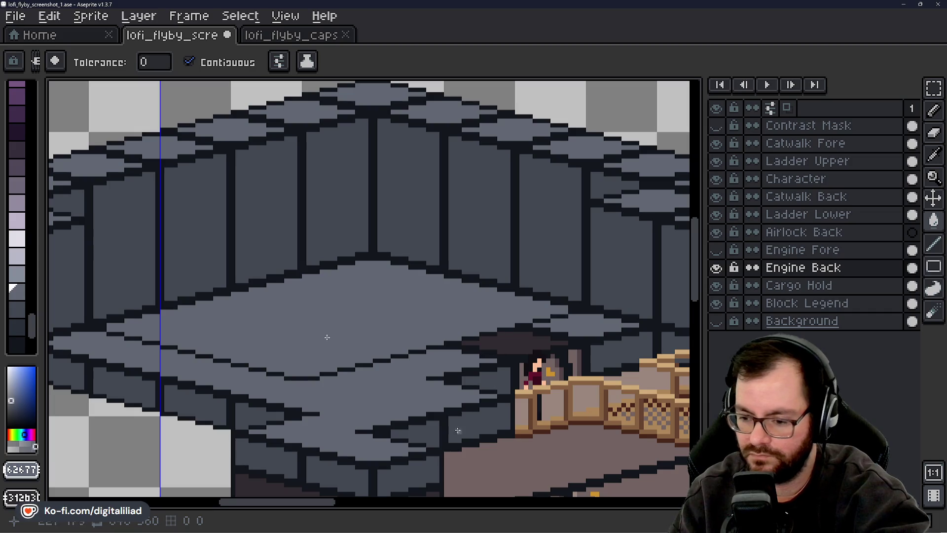
pyautogui.keyDown('alt'); pyautogui.click(514, 344); pyautogui.keyUp('alt')
# Bucket-fill the floor's lower band with dark brown.
pyautogui.click(360, 387)
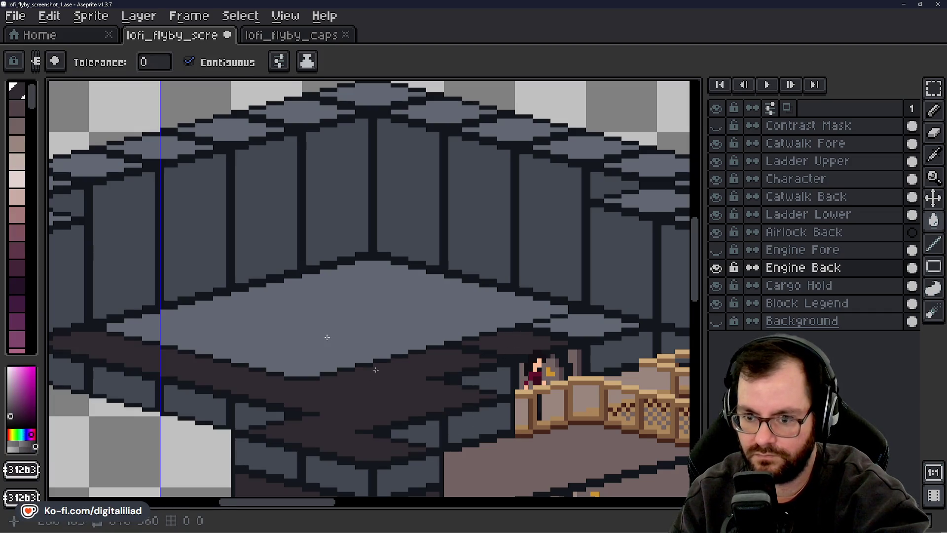
pyautogui.press('b')
pyautogui.moveTo(332, 504); pyautogui.dragTo(283, 489)
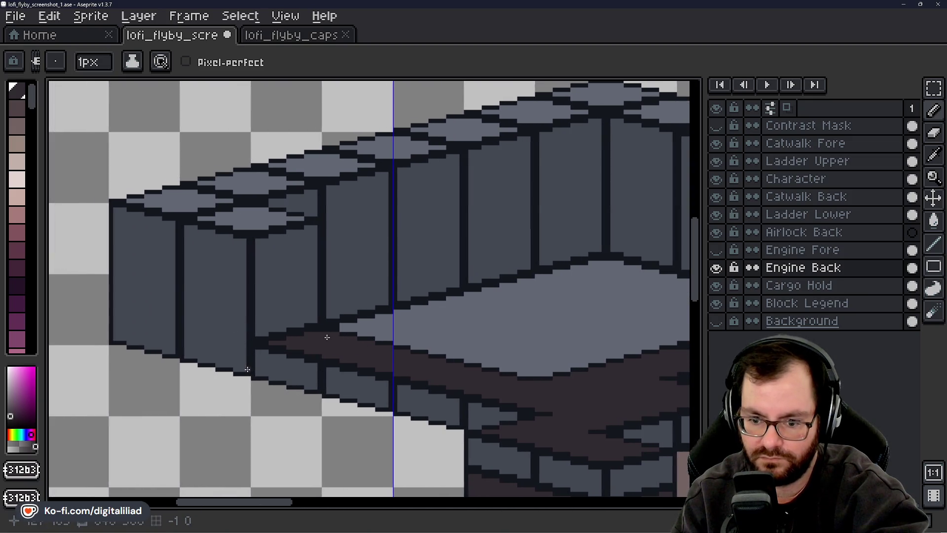
# Pencil wall-grey pixels along the left wall's base, then sample the dark outline colour.
pyautogui.keyDown('alt'); pyautogui.click(225, 334); pyautogui.keyUp('alt')
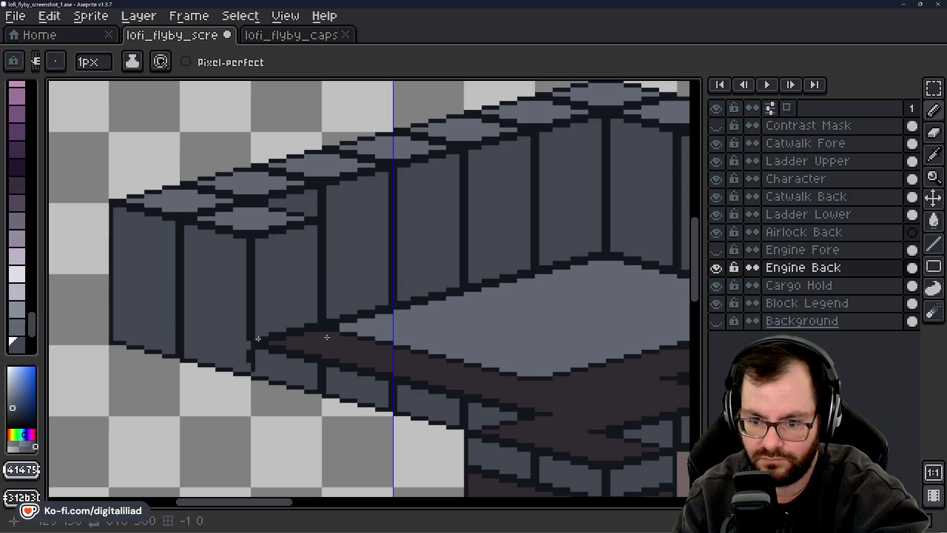
pyautogui.moveTo(258, 353); pyautogui.dragTo(246, 359)
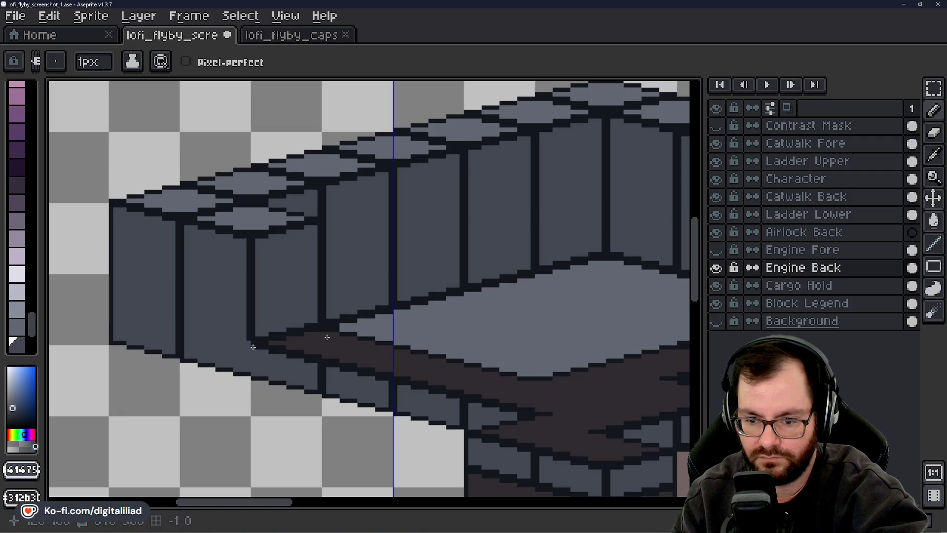
pyautogui.keyDown('alt'); pyautogui.click(251, 333); pyautogui.keyUp('alt')
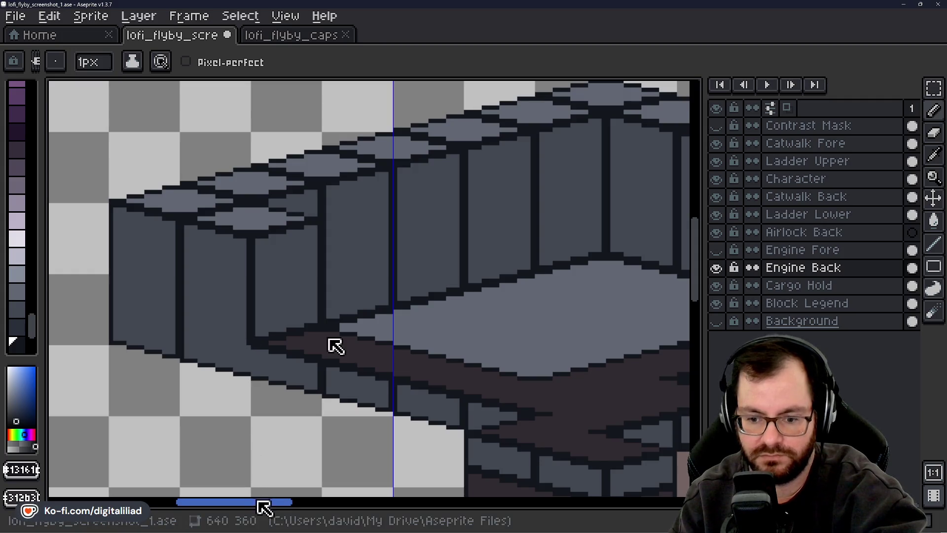
pyautogui.moveTo(263, 502); pyautogui.dragTo(235, 466)
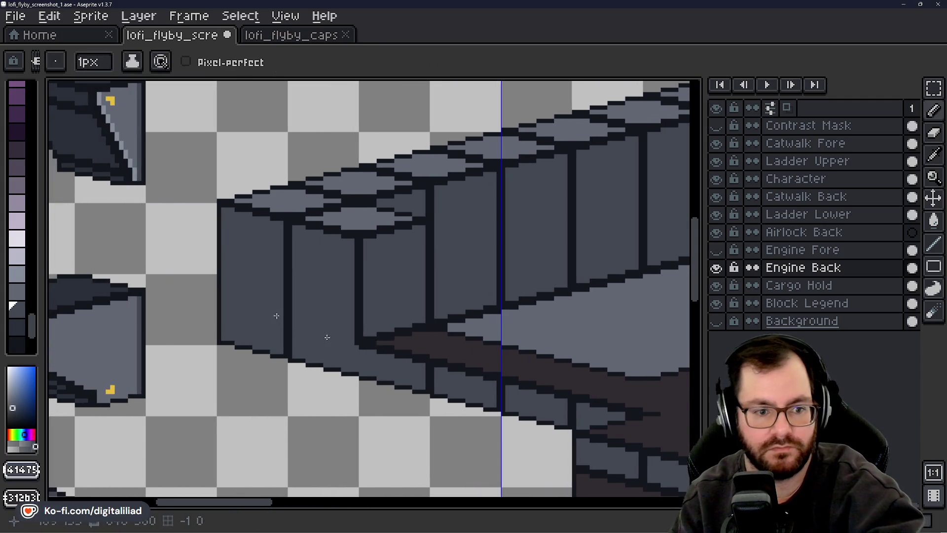
# Set wall grey as primary and dark outline as secondary colour, then scroll across the walls.
pyautogui.keyDown('alt'); pyautogui.click(290, 280); pyautogui.keyUp('alt')
pyautogui.keyDown('alt'); pyautogui.rightClick(291, 279); pyautogui.keyUp('alt')
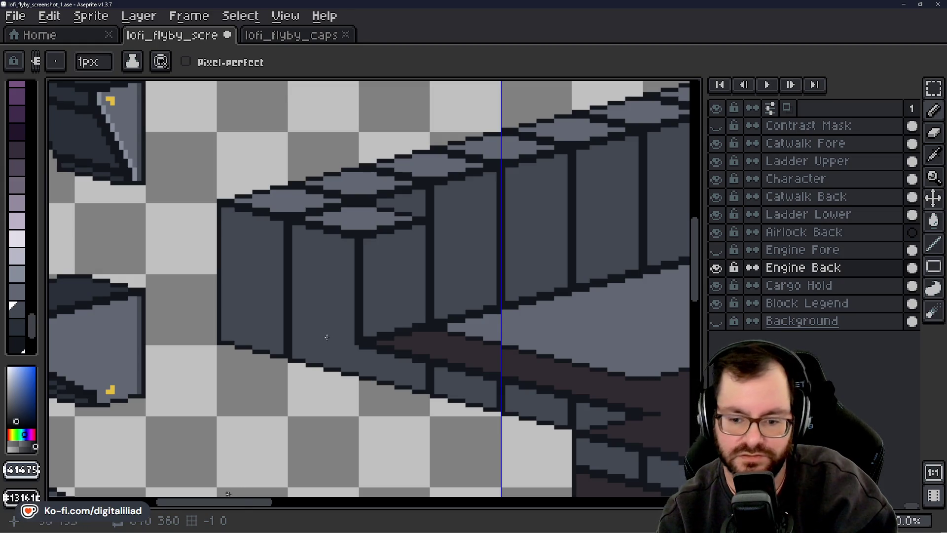
pyautogui.moveTo(239, 502); pyautogui.dragTo(265, 502)
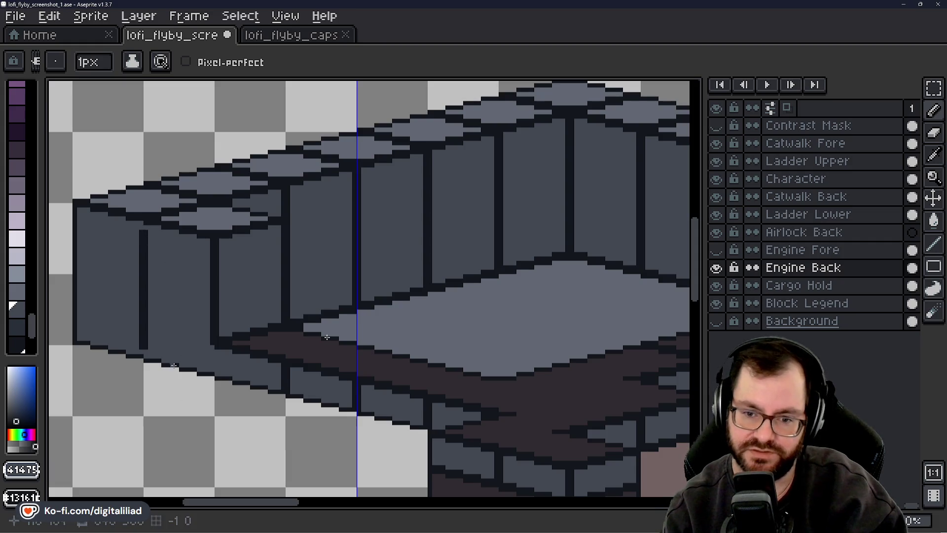
pyautogui.moveTo(218, 503); pyautogui.dragTo(232, 503)
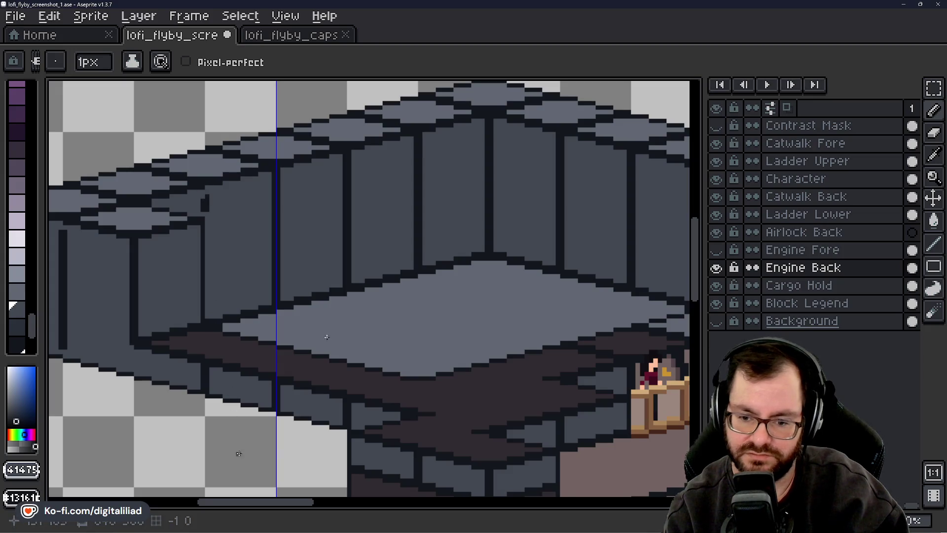
pyautogui.moveTo(270, 503); pyautogui.dragTo(289, 502)
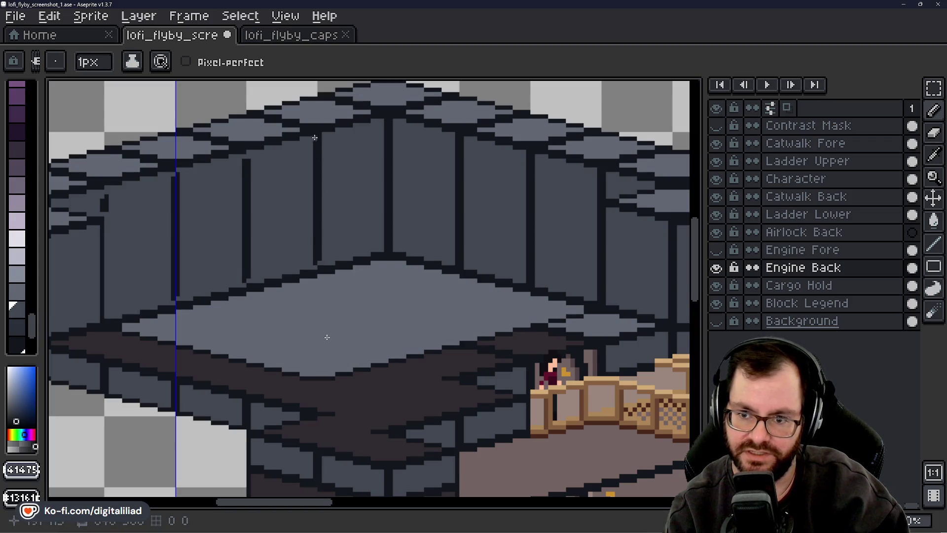
pyautogui.moveTo(288, 503); pyautogui.dragTo(319, 503)
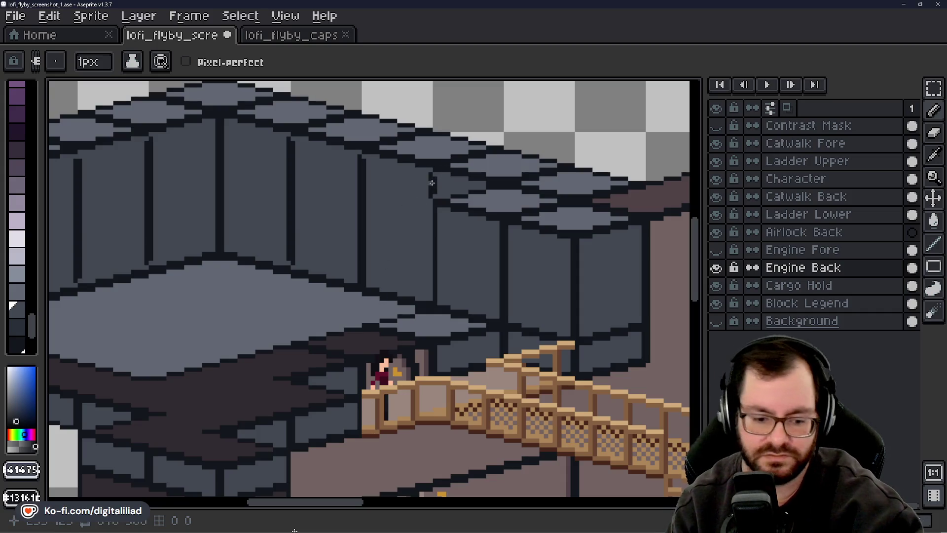
# Try filling the connected outline lines with wall grey, then undo it.
pyautogui.press('g')
pyautogui.click(363, 188)
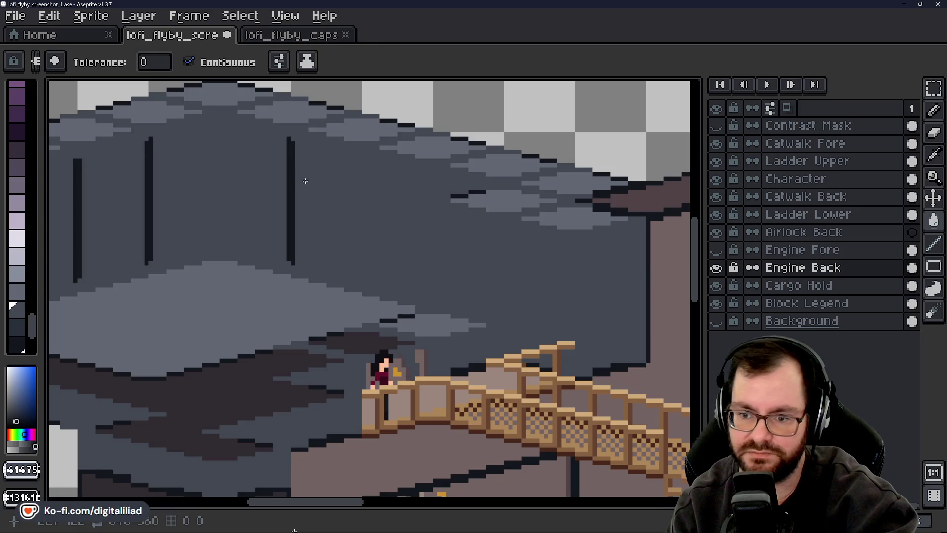
pyautogui.hotkey('ctrl', 'z')
pyautogui.press('b')
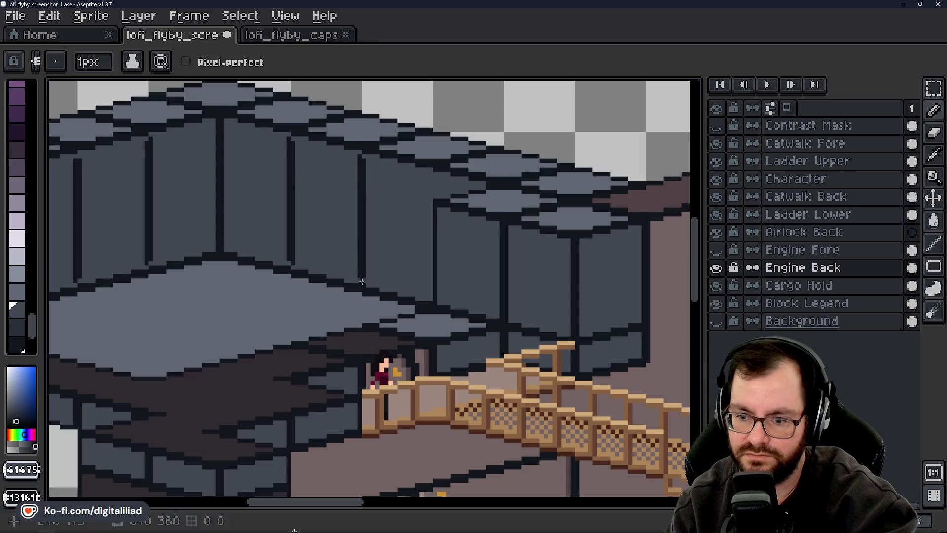
# Fill three dark pillar lines on the back and left walls with wall grey.
pyautogui.press('g')
pyautogui.click(362, 276)
pyautogui.click(291, 207)
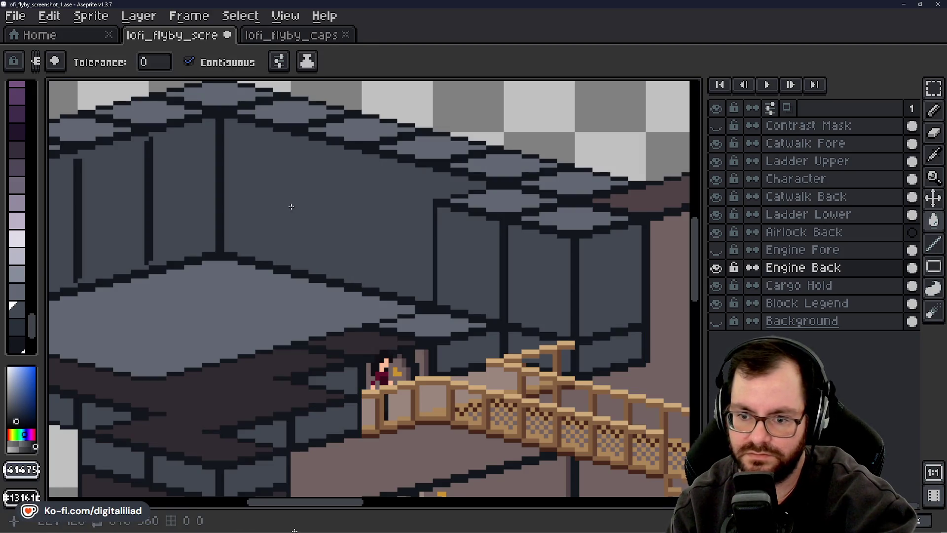
pyautogui.click(147, 202)
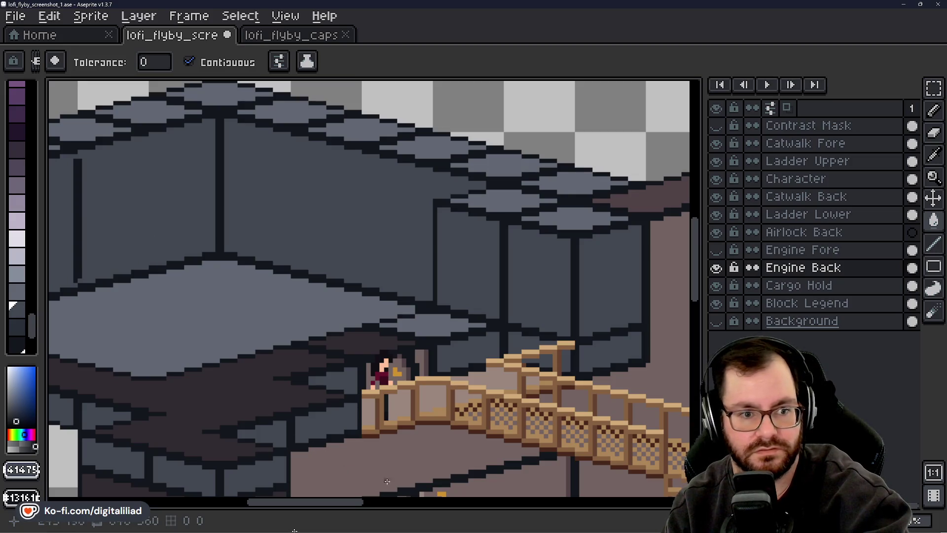
pyautogui.moveTo(355, 507); pyautogui.dragTo(293, 509)
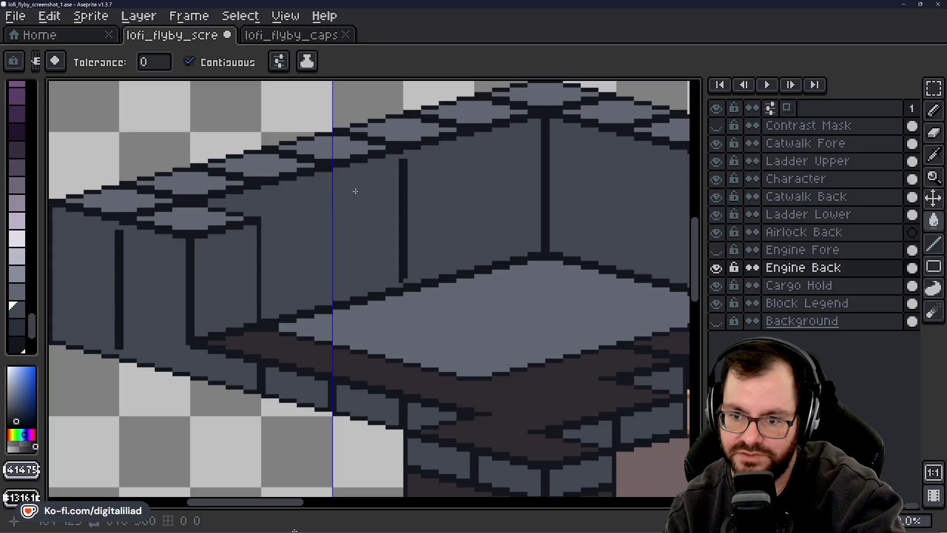
pyautogui.moveTo(229, 506); pyautogui.dragTo(316, 508)
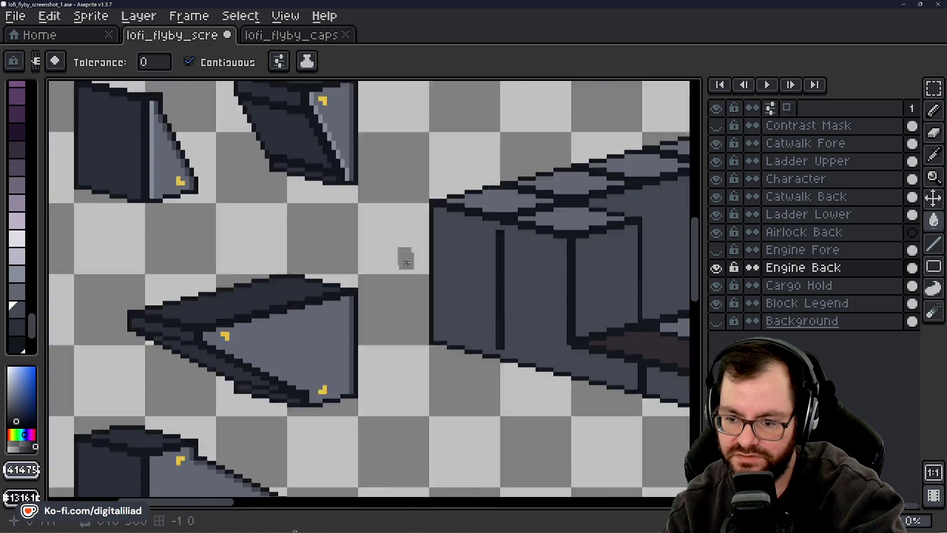
pyautogui.press('b')
pyautogui.moveTo(581, 511)
pyautogui.mouseDown()
pyautogui.moveTo(553, 500)
pyautogui.moveTo(260, 500)
pyautogui.moveTo(273, 502)
pyautogui.mouseUp()
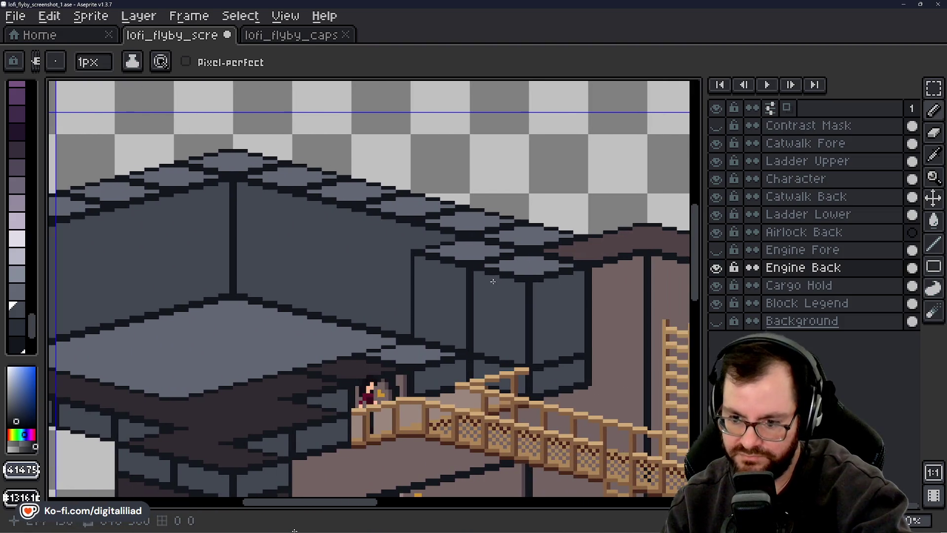
# Sample the brown and bucket-fill the light floor patch warm brown.
pyautogui.press('i')
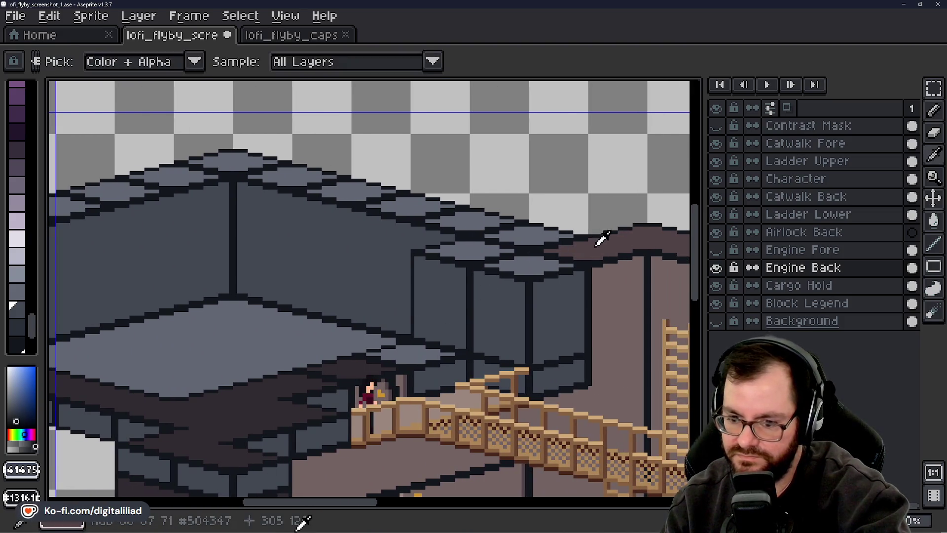
pyautogui.press('b')
pyautogui.moveTo(702, 264); pyautogui.dragTo(703, 328)
pyautogui.keyDown('alt'); pyautogui.click(363, 390); pyautogui.keyUp('alt')
pyautogui.press('g')
pyautogui.moveTo(697, 269); pyautogui.dragTo(698, 200)
pyautogui.click(419, 393)
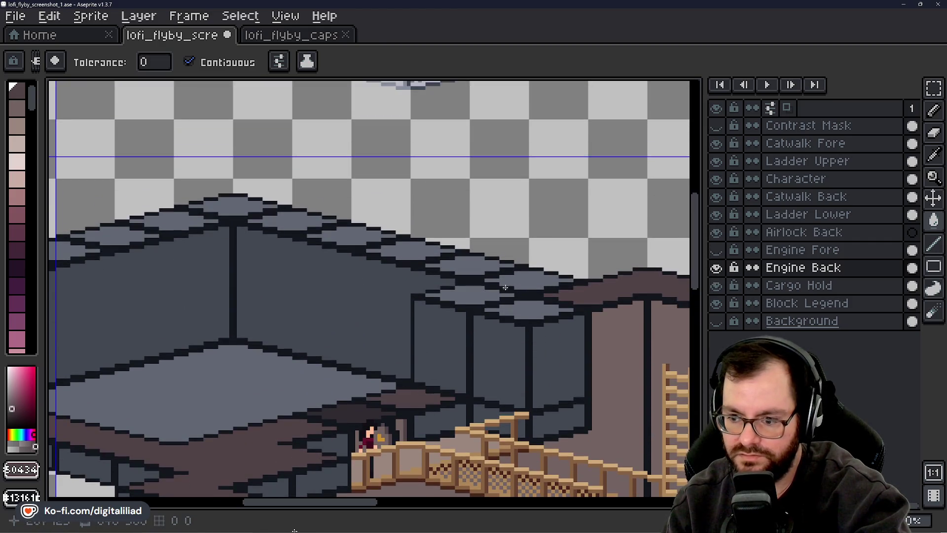
pyautogui.moveTo(370, 502); pyautogui.dragTo(306, 502)
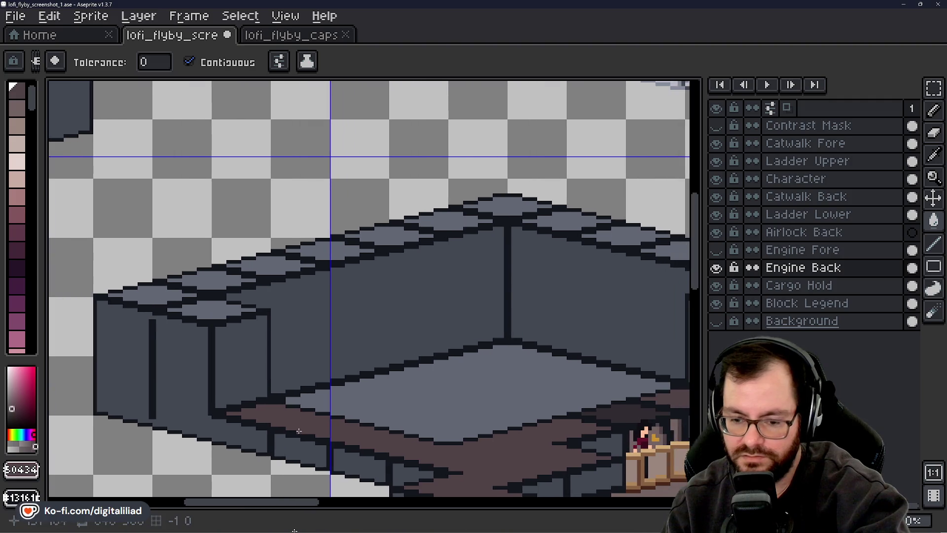
# Paint out the wall's dark vertical seam in blue-grey and touch up floor-edge outline pixels.
pyautogui.keyDown('alt'); pyautogui.click(175, 366); pyautogui.keyUp('alt')
pyautogui.click(152, 342)
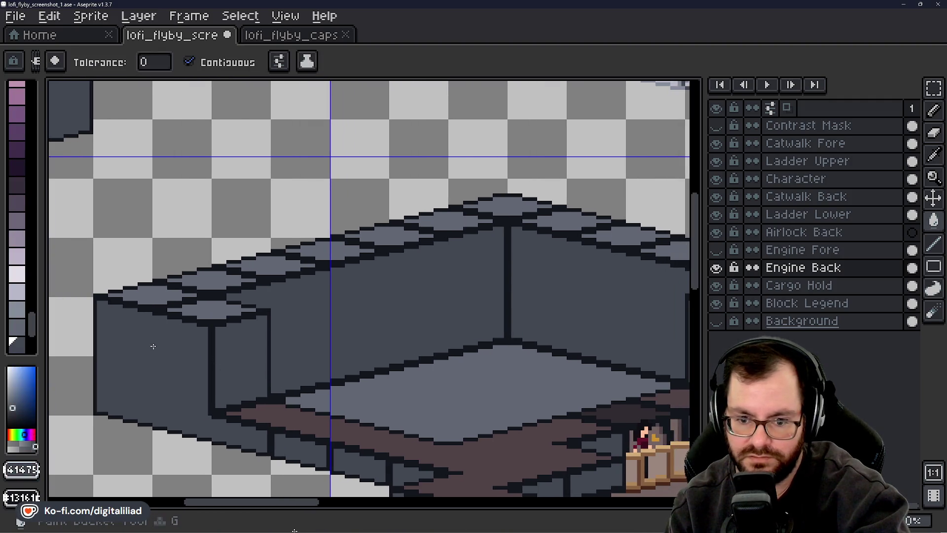
pyautogui.press('b')
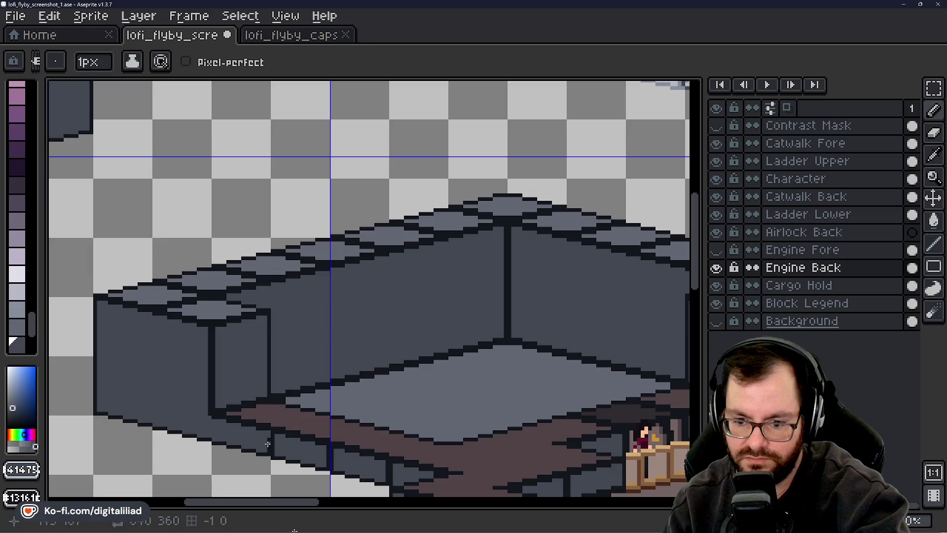
pyautogui.moveTo(273, 446); pyautogui.dragTo(273, 438)
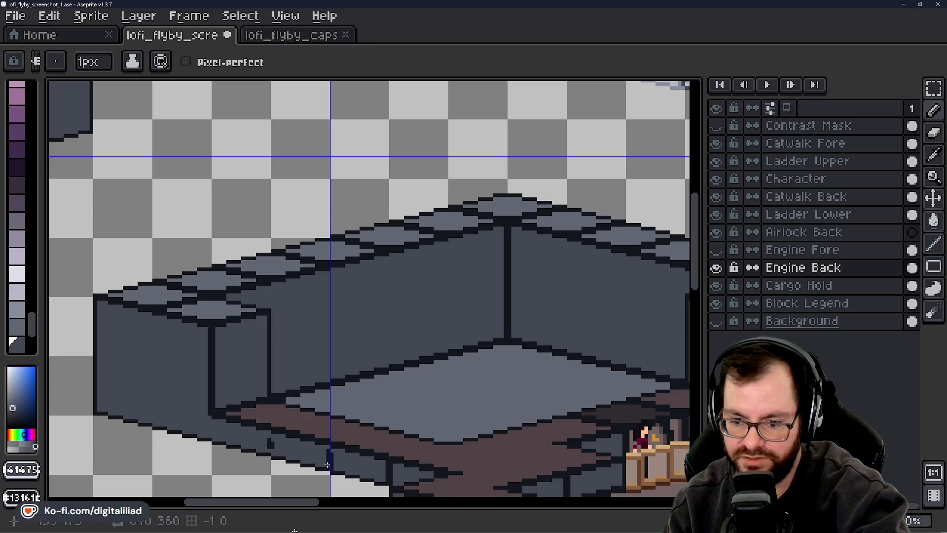
pyautogui.moveTo(309, 502); pyautogui.dragTo(333, 502)
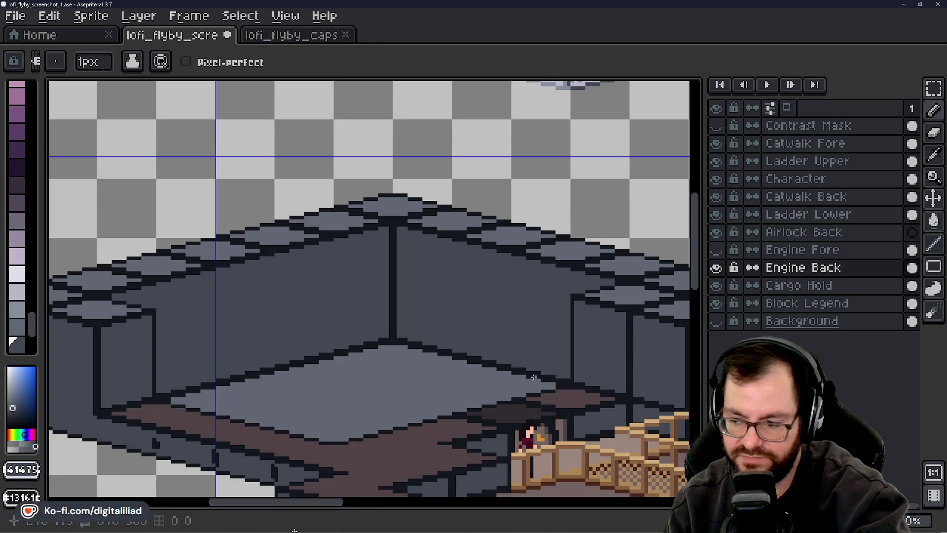
pyautogui.moveTo(701, 277); pyautogui.dragTo(703, 318)
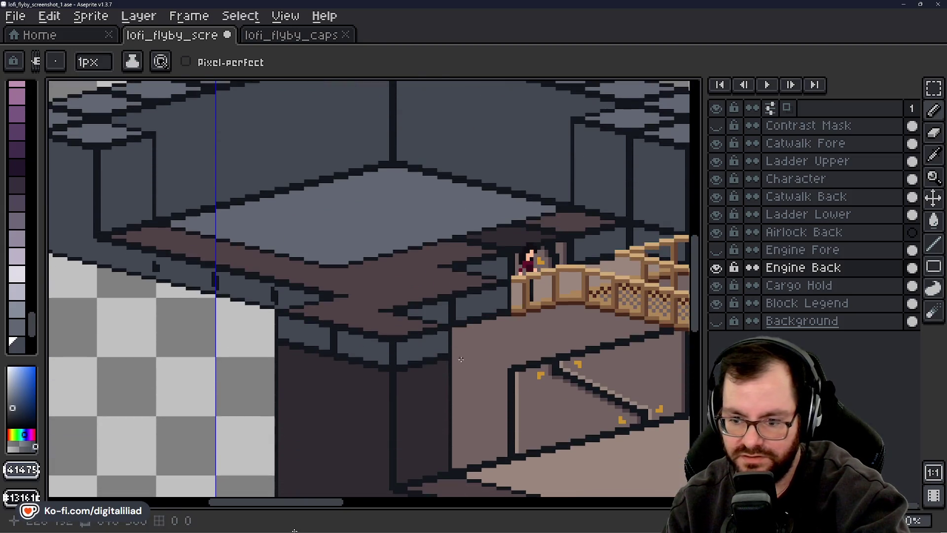
# Fill the three slate-blue strips beneath the floor ledge with dark brown.
pyautogui.press('g')
pyautogui.click(225, 284)
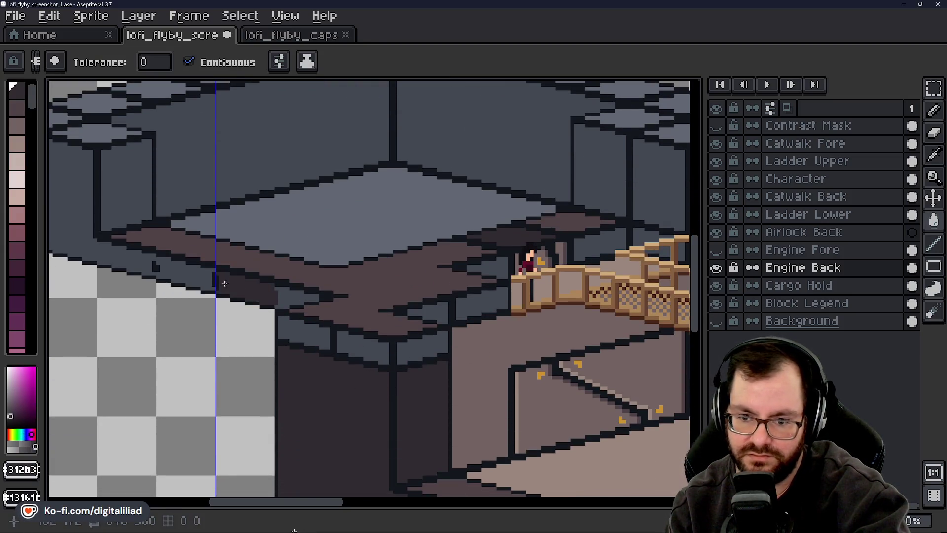
pyautogui.click(285, 299)
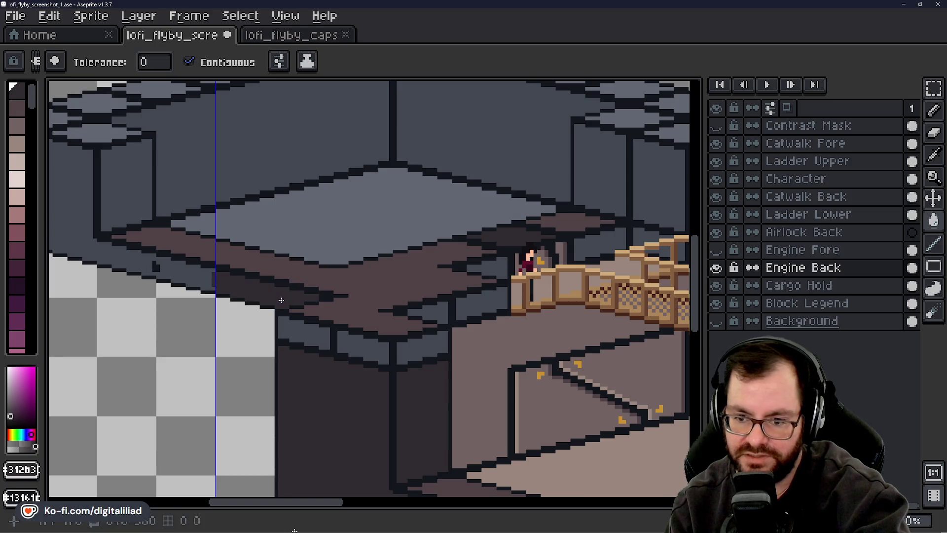
pyautogui.click(190, 277)
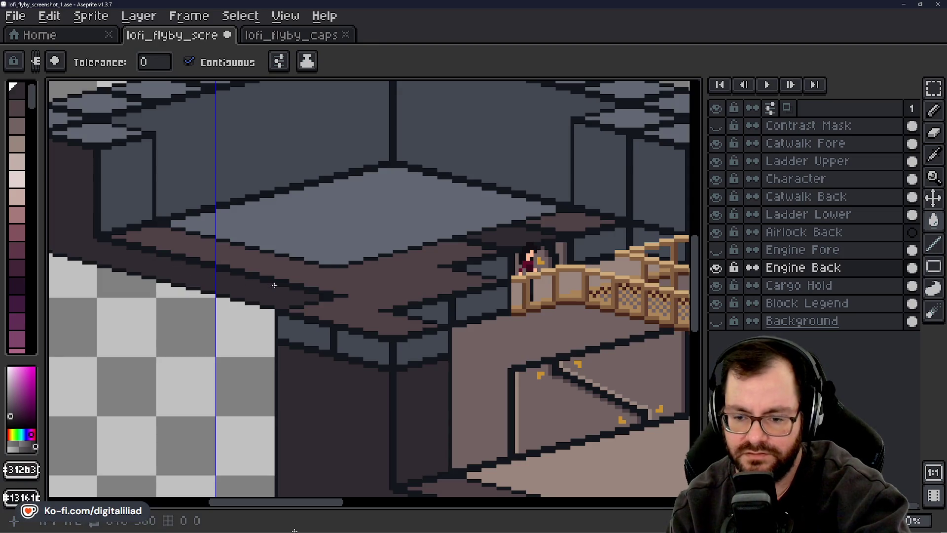
pyautogui.moveTo(296, 503); pyautogui.dragTo(307, 502)
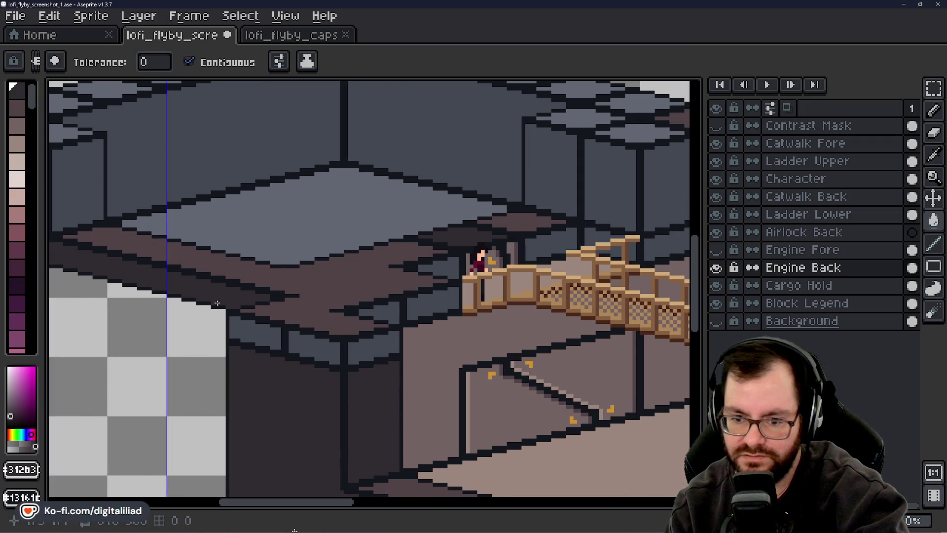
# Pencil two dark pixels along the wall edge.
pyautogui.press('b')
pyautogui.click(238, 343)
pyautogui.click(282, 337)
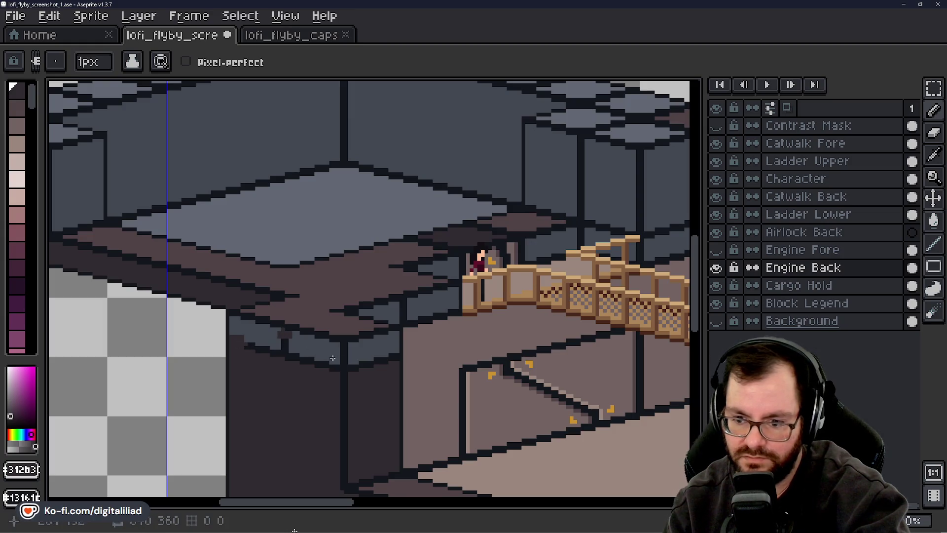
pyautogui.press('g')
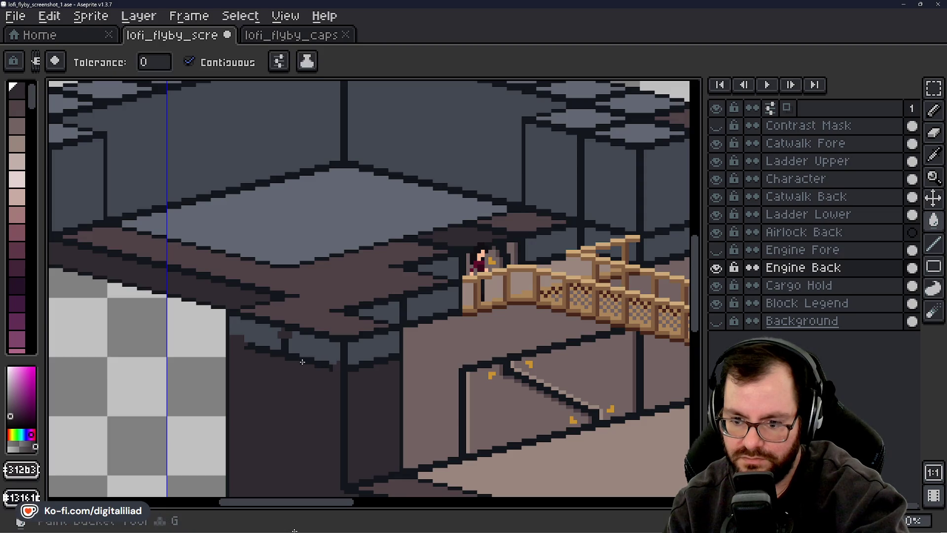
pyautogui.press('b')
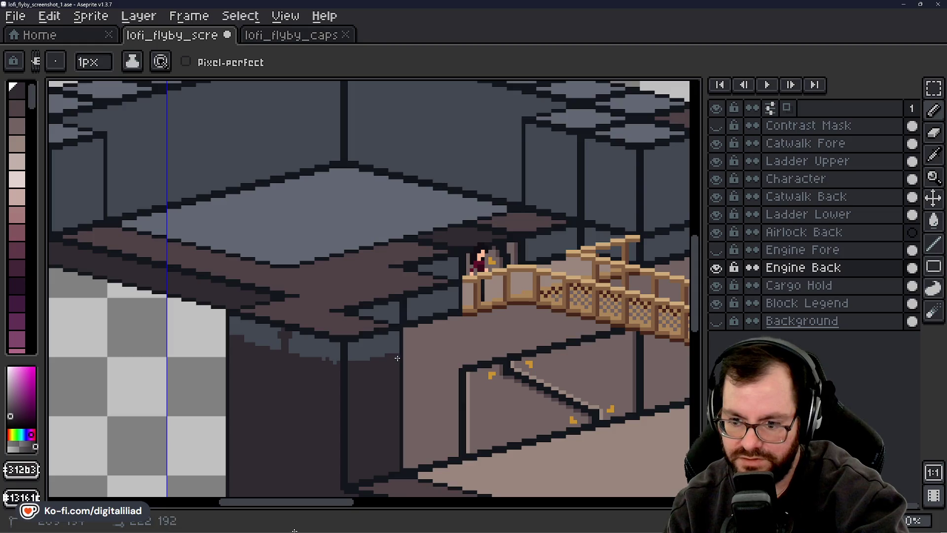
# Fill the three grey-blue patches under the catwalk dark brown.
pyautogui.press('g')
pyautogui.click(376, 349)
pyautogui.click(316, 347)
pyautogui.click(253, 333)
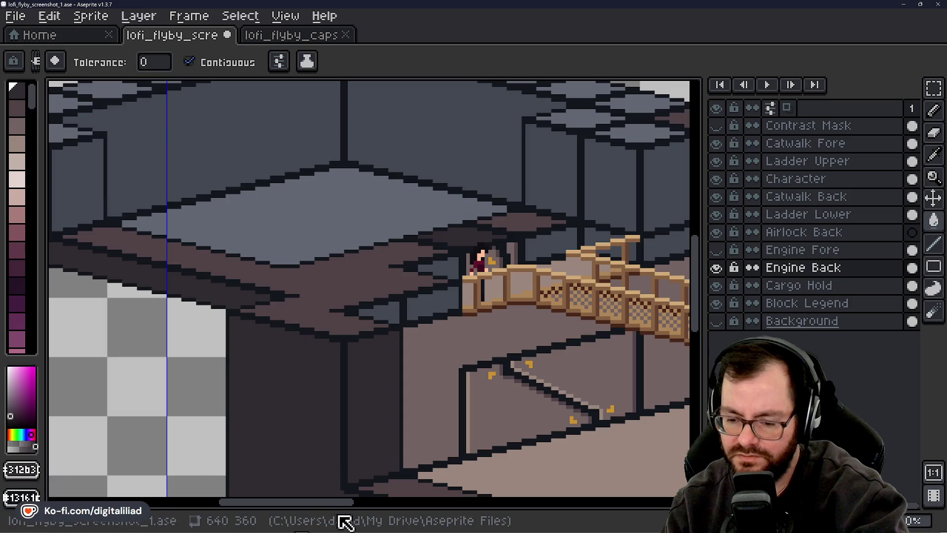
pyautogui.moveTo(332, 502); pyautogui.dragTo(357, 503)
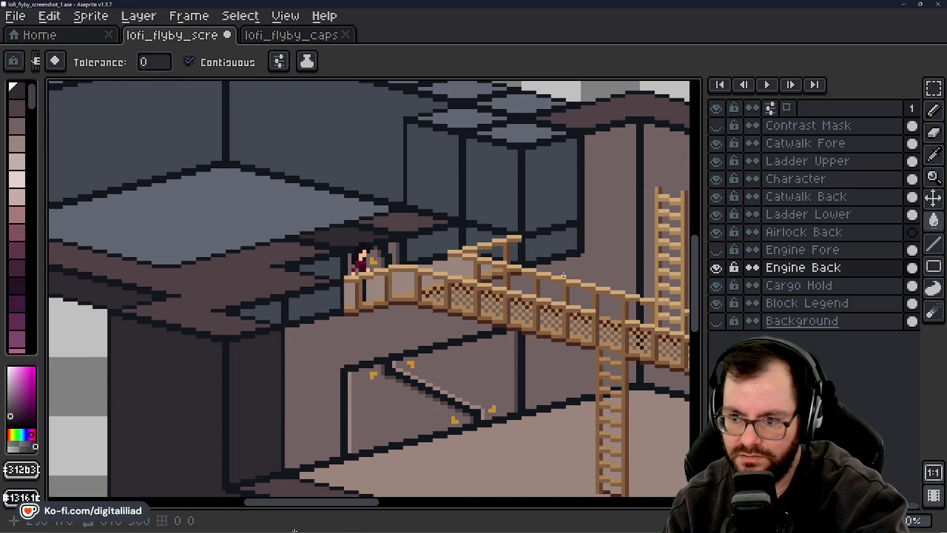
# Paint over the top of the wall's dark vertical line with the wall's grey-blue.
pyautogui.moveTo(697, 262); pyautogui.dragTo(700, 235)
pyautogui.press('b')
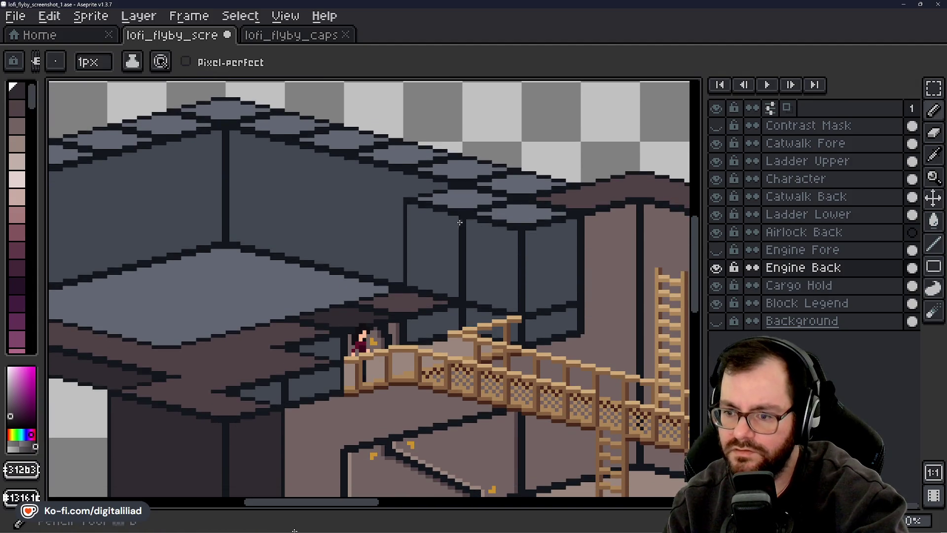
pyautogui.keyDown('alt'); pyautogui.click(445, 229); pyautogui.keyUp('alt')
pyautogui.click(461, 219)
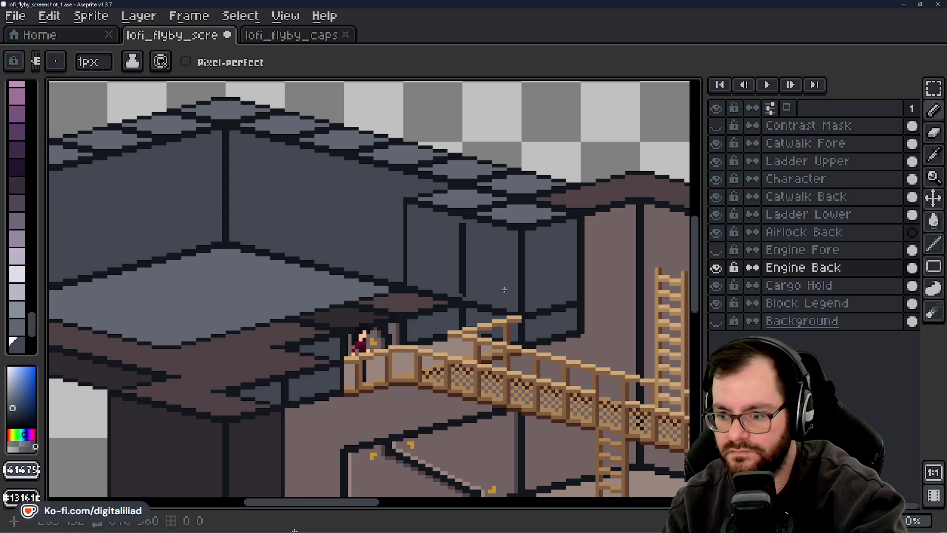
pyautogui.press('v')
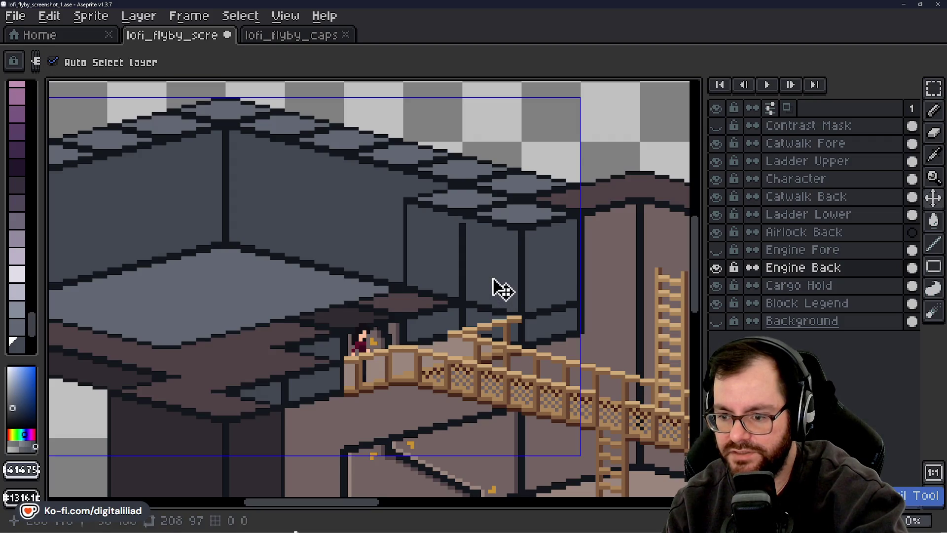
pyautogui.press('b')
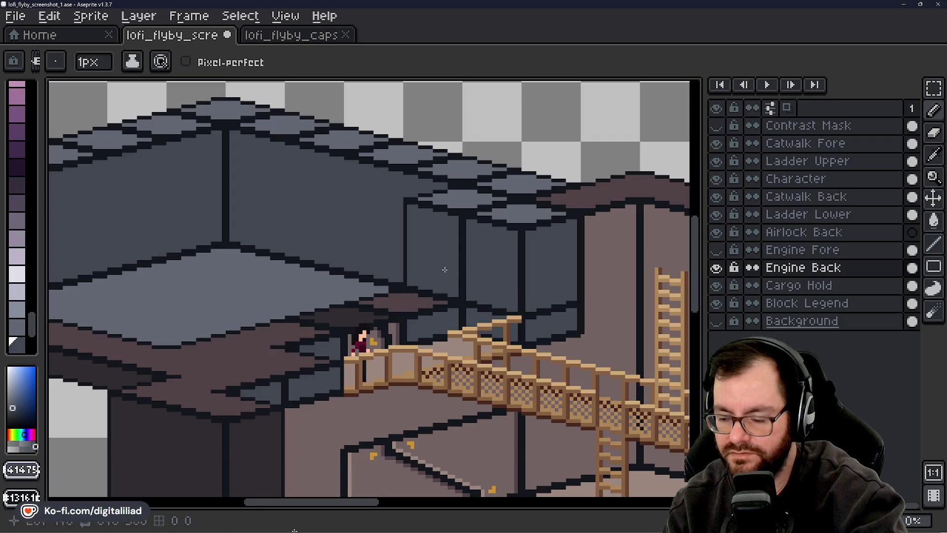
# Try a lighter fill on the walls, undo it, and hide the Catwalk Fore layer.
pyautogui.press('alt')
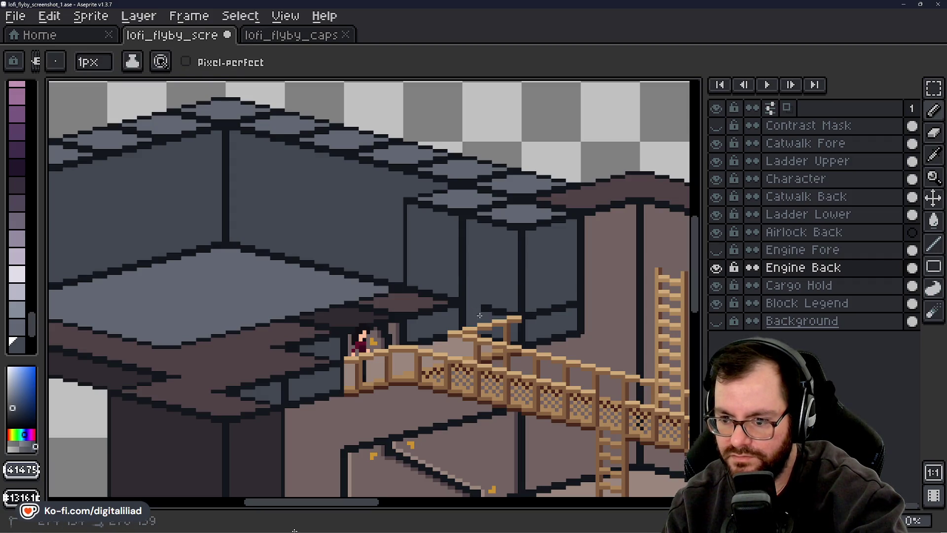
pyautogui.press('alt')
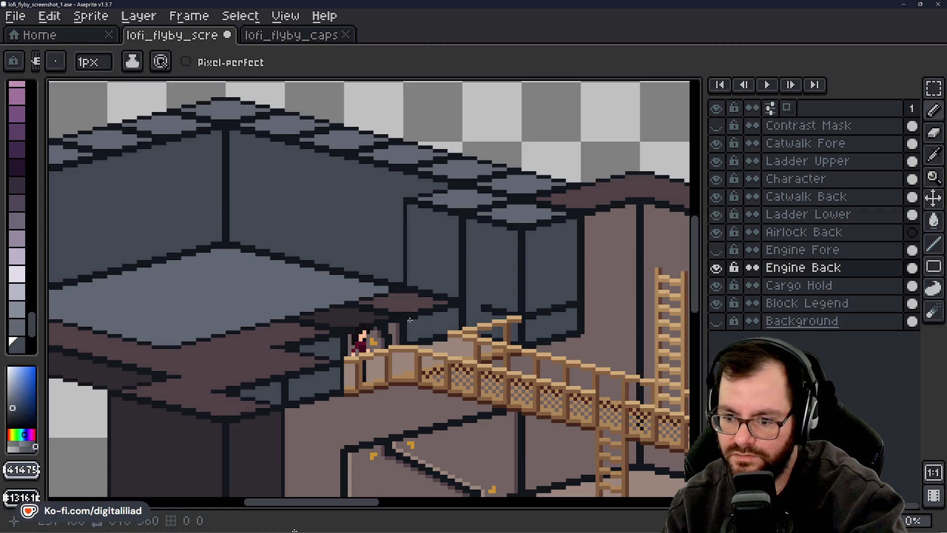
pyautogui.press('ctrl')
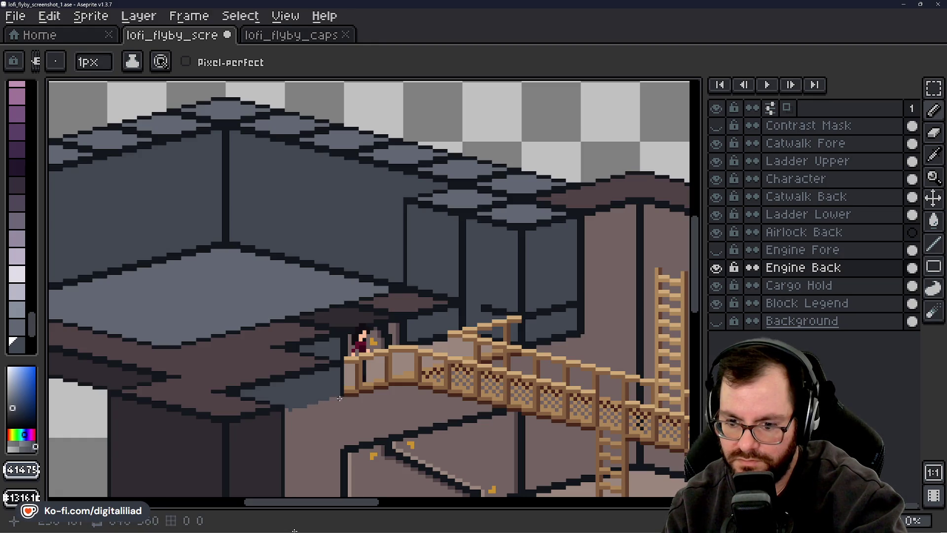
pyautogui.press('g')
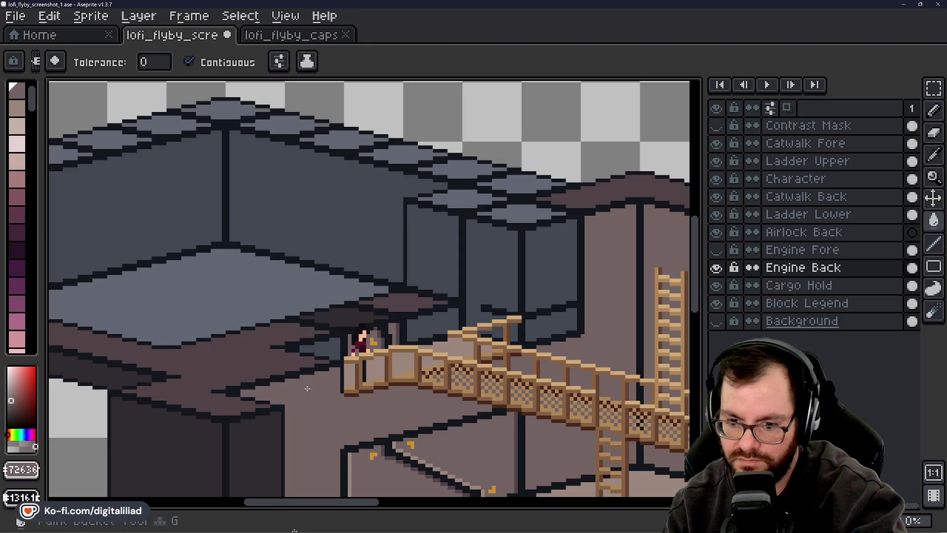
pyautogui.keyDown('alt'); pyautogui.click(363, 340); pyautogui.keyUp('alt')
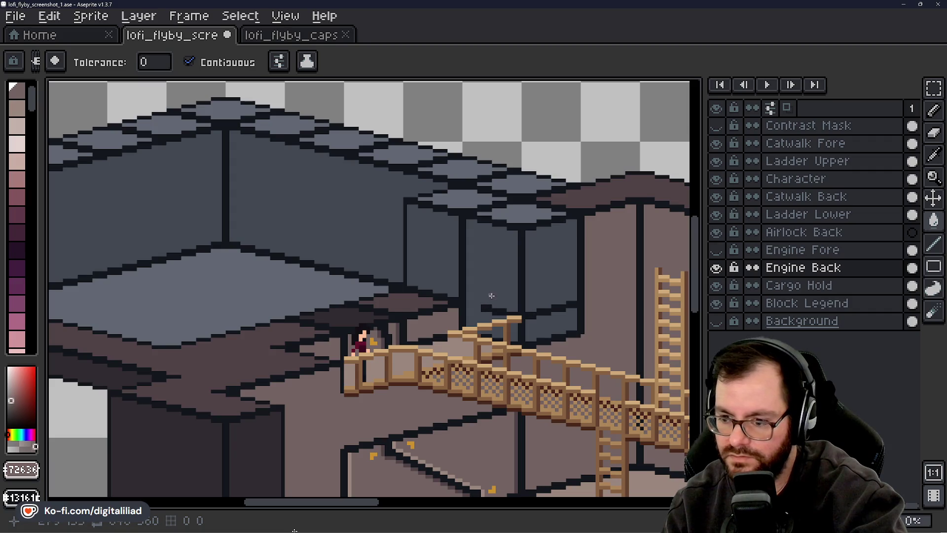
pyautogui.keyDown('alt'); pyautogui.click(571, 286); pyautogui.keyUp('alt')
pyautogui.click(572, 300)
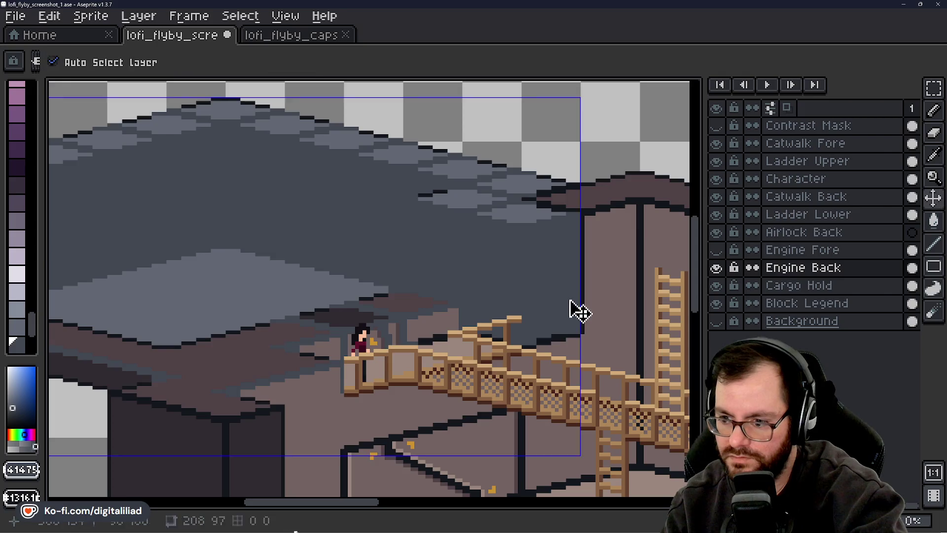
pyautogui.hotkey('ctrl', 'z')
pyautogui.press('b')
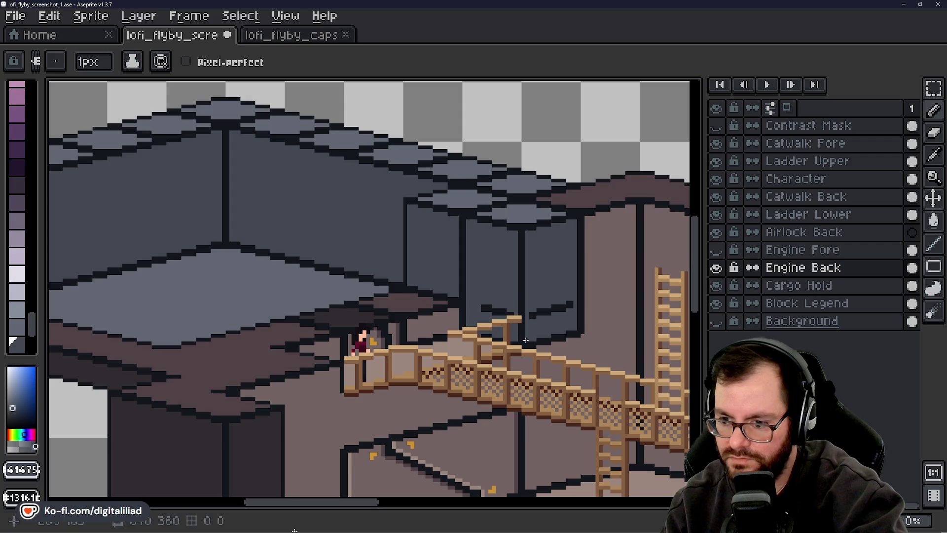
pyautogui.click(717, 143)
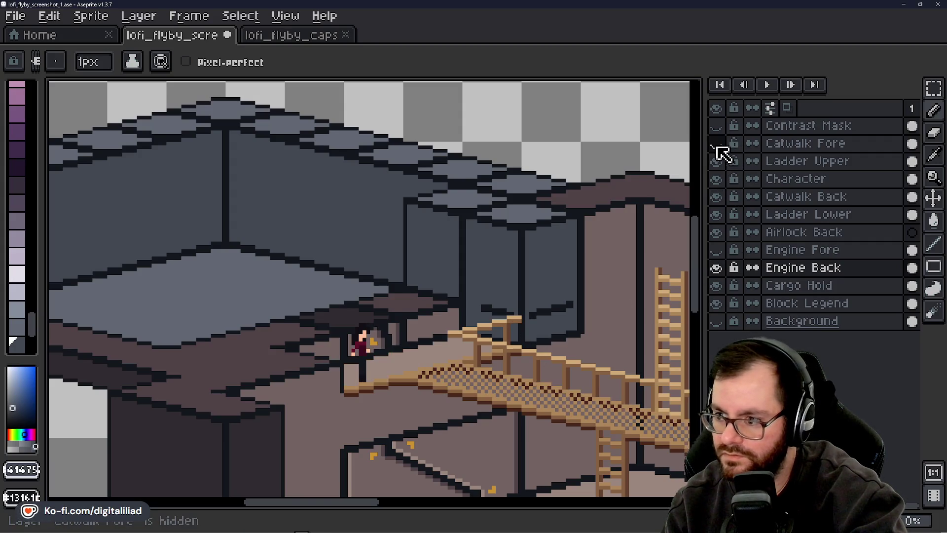
# Hide Catwalk Back and draw a dark ledge line along the wall behind the catwalk.
pyautogui.click(716, 196)
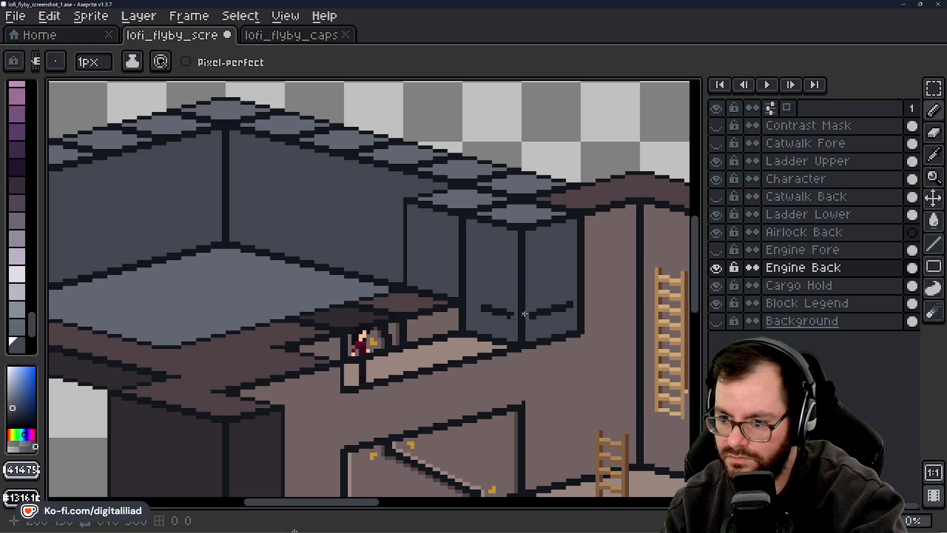
pyautogui.moveTo(527, 341); pyautogui.dragTo(581, 332)
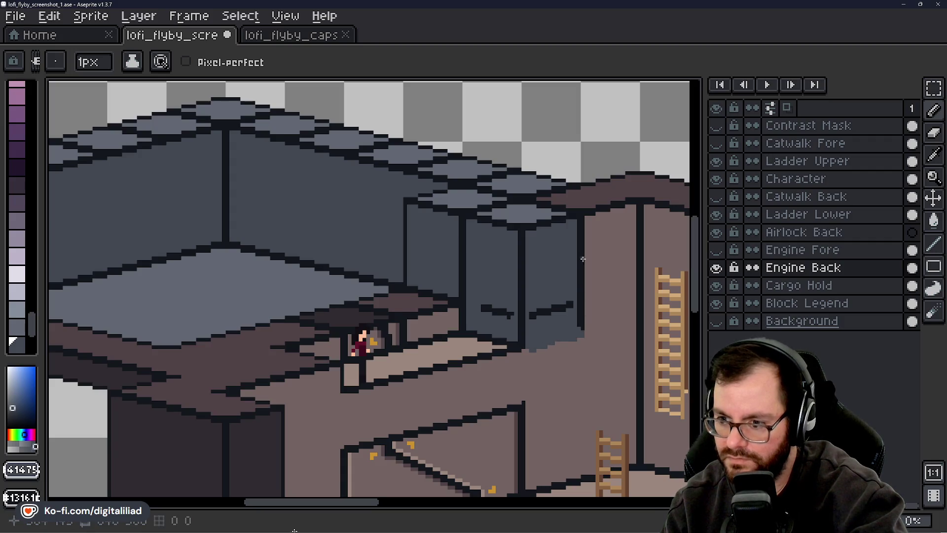
pyautogui.moveTo(582, 220); pyautogui.dragTo(586, 218)
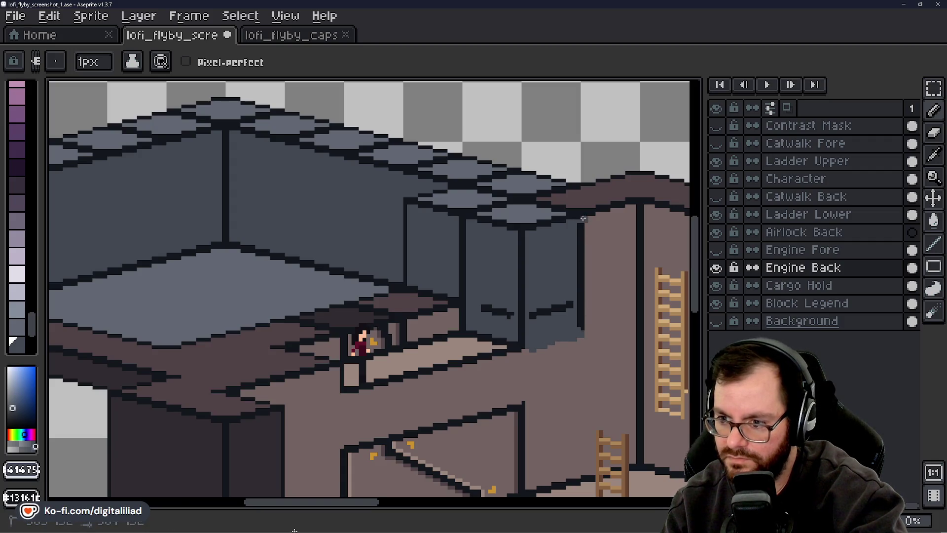
# Paint out the dark seam line running down the right-room wall.
pyautogui.press('g')
pyautogui.click(580, 262)
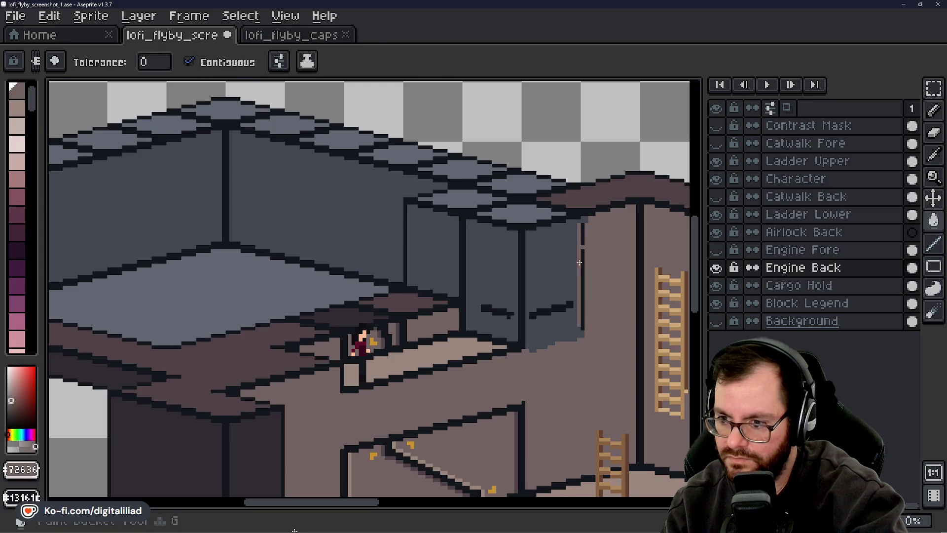
pyautogui.press('b')
pyautogui.moveTo(583, 224); pyautogui.dragTo(582, 237)
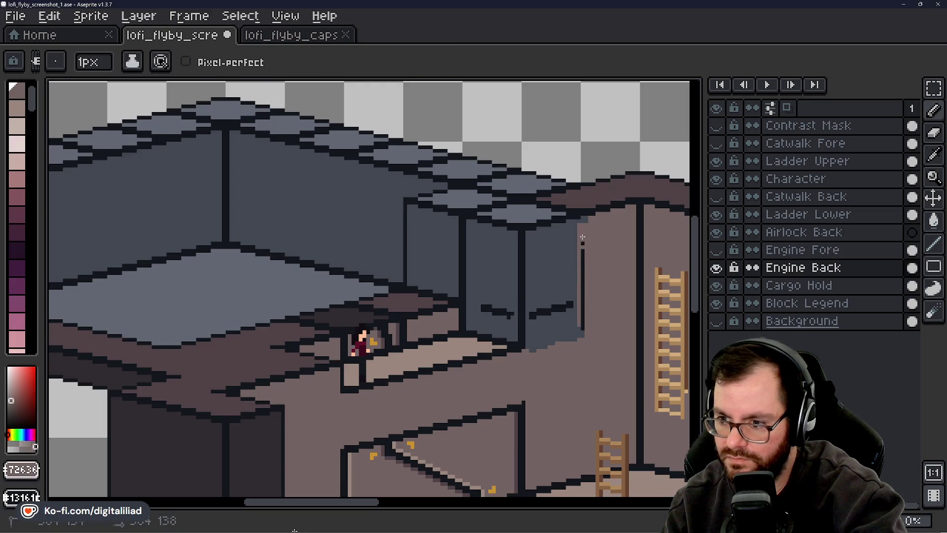
pyautogui.moveTo(582, 296); pyautogui.dragTo(581, 331)
# Bucket-fill the blue wall panels near the ladder warm brown and sample the dark wall colour.
pyautogui.press('g')
pyautogui.click(556, 302)
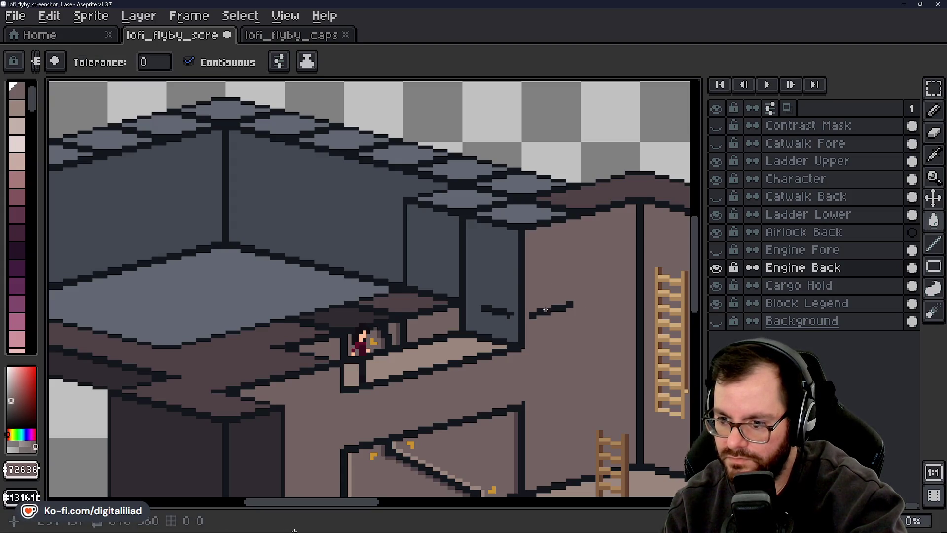
pyautogui.click(550, 309)
pyautogui.click(503, 311)
pyautogui.click(505, 318)
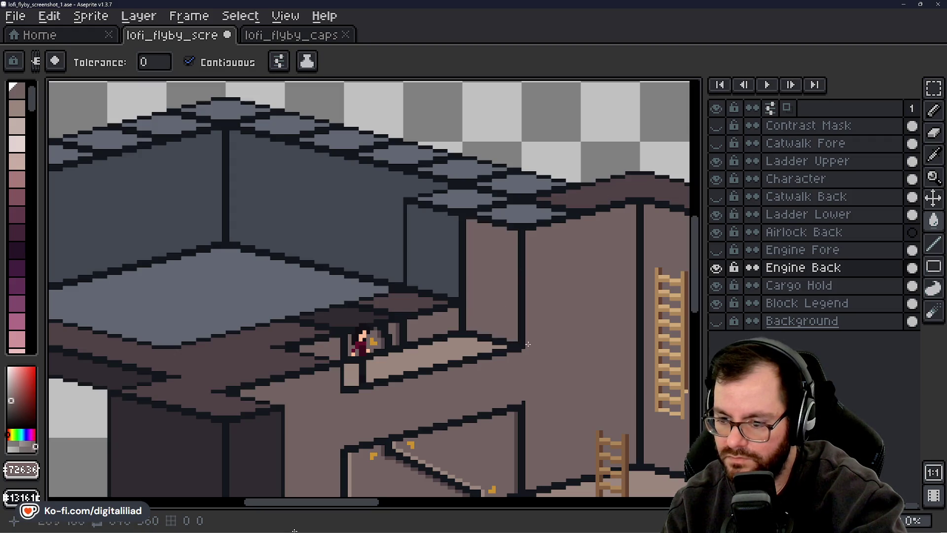
pyautogui.moveTo(374, 502)
pyautogui.mouseDown()
pyautogui.moveTo(332, 505)
pyautogui.moveTo(374, 511)
pyautogui.mouseUp()
pyautogui.keyDown('alt'); pyautogui.click(211, 438); pyautogui.keyUp('alt')
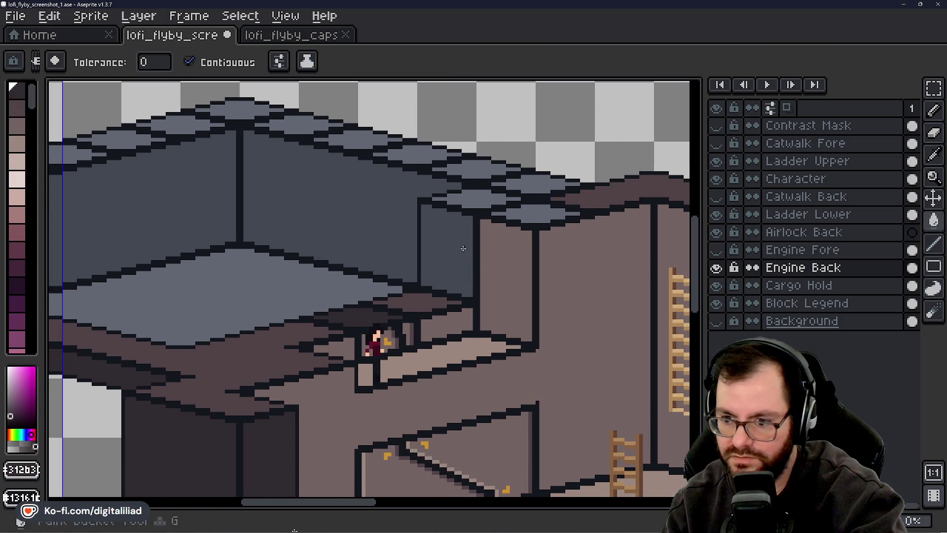
# Fill the side wall dark brown and both back walls mid brown #726361.
pyautogui.moveTo(290, 501); pyautogui.dragTo(224, 499)
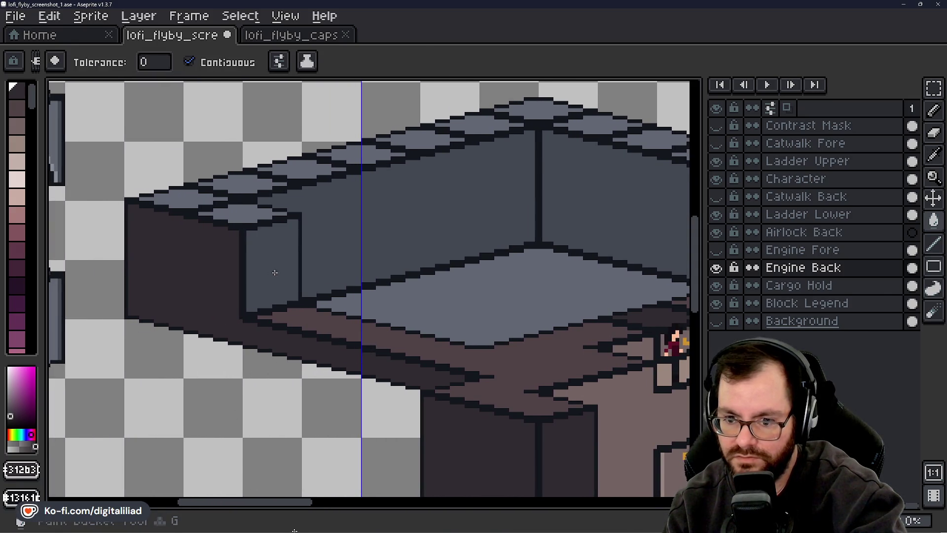
pyautogui.click(272, 271)
pyautogui.keyDown('alt'); pyautogui.click(615, 390); pyautogui.keyUp('alt')
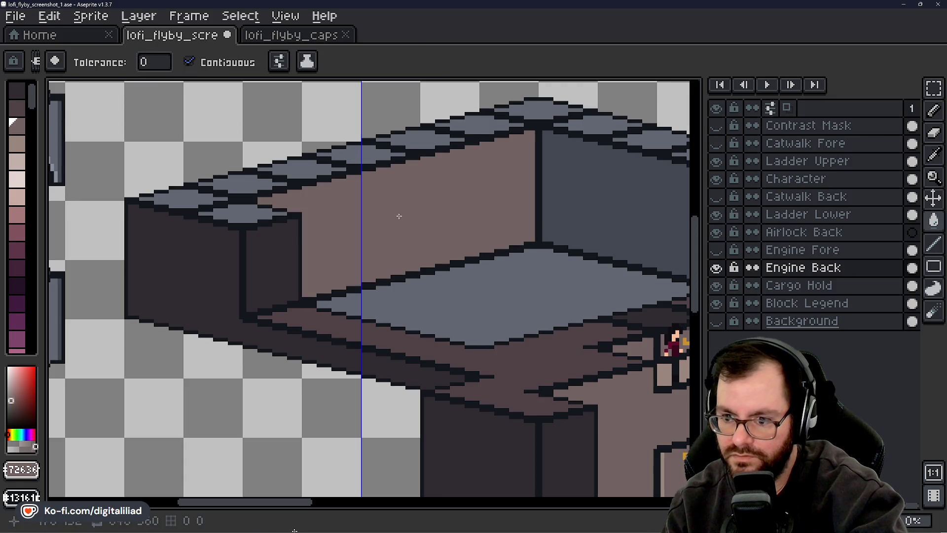
pyautogui.click(398, 214)
pyautogui.click(615, 206)
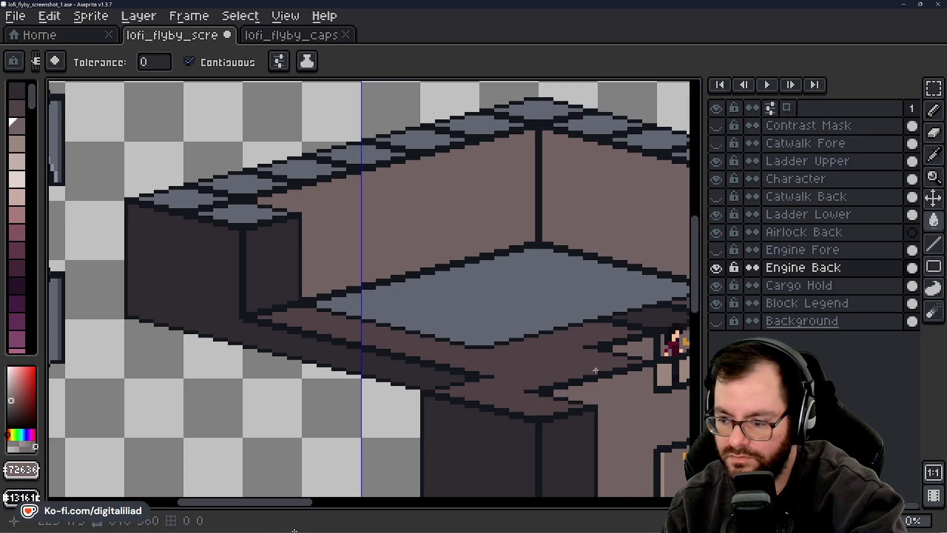
# Fill the blue-grey platform top with light brown #9a8777.
pyautogui.keyDown('alt'); pyautogui.click(668, 370); pyautogui.keyUp('alt')
pyautogui.click(484, 311)
pyautogui.moveTo(281, 503)
pyautogui.mouseDown()
pyautogui.moveTo(334, 512)
pyautogui.moveTo(287, 509)
pyautogui.mouseUp()
# Save the sprite with Ctrl+S.
pyautogui.hotkey('ctrl', 's')
pyautogui.moveTo(697, 271); pyautogui.dragTo(697, 252)
pyautogui.moveTo(163, 530)
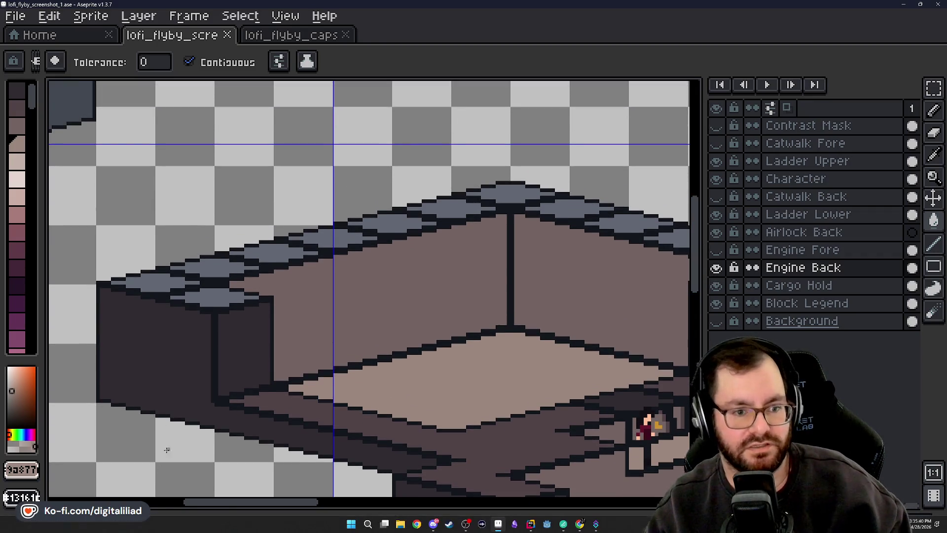
pyautogui.scroll(-4, 403, 205)
# Make the Catwalk Fore and Catwalk Back layers visible again.
pyautogui.scroll(4, 567, 311)
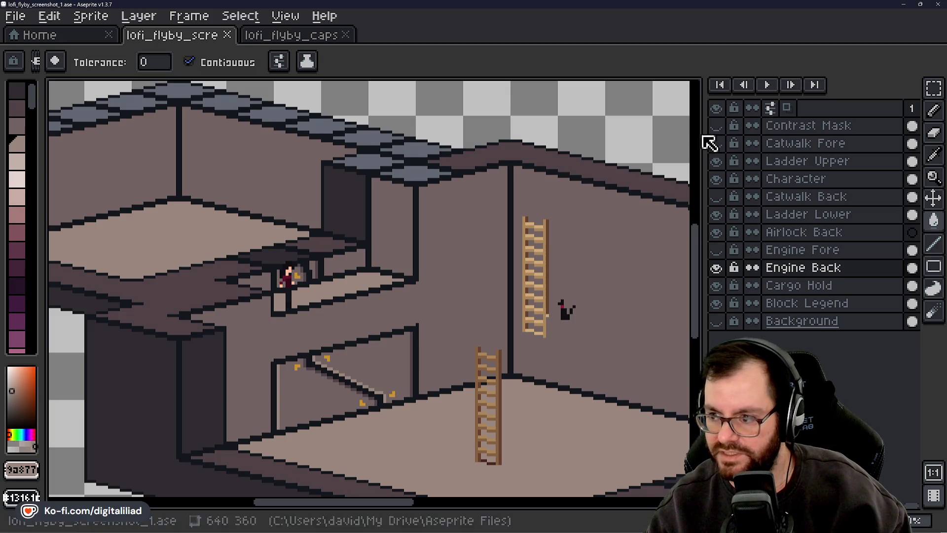
pyautogui.click(716, 143)
pyautogui.click(716, 197)
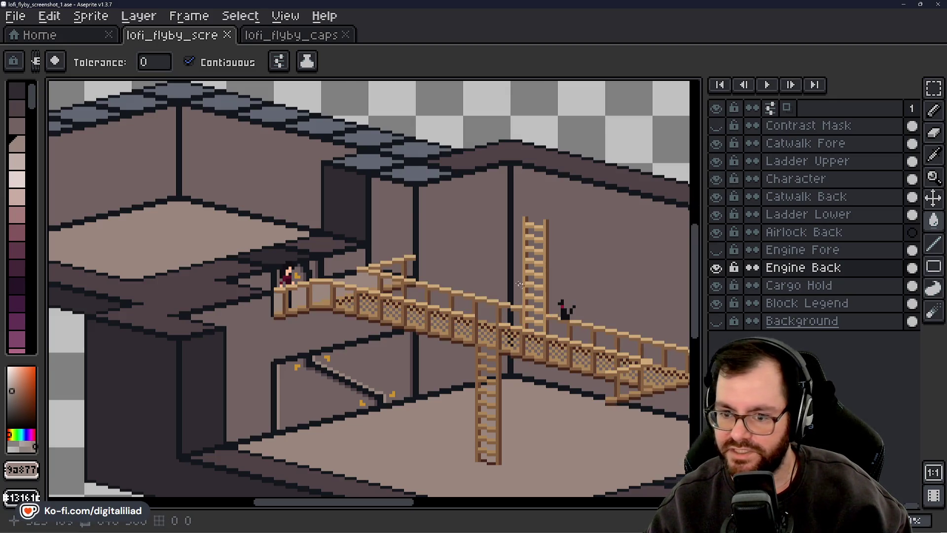
pyautogui.scroll(-1, 428, 309)
pyautogui.scroll(-3, 428, 309)
pyautogui.scroll(4, 401, 343)
# Zoom and pan over the ladders, catwalk and upper-left walls to inspect them.
pyautogui.moveTo(366, 358)
pyautogui.mouseDown()
pyautogui.moveTo(417, 317)
pyautogui.moveTo(293, 318)
pyautogui.mouseUp()
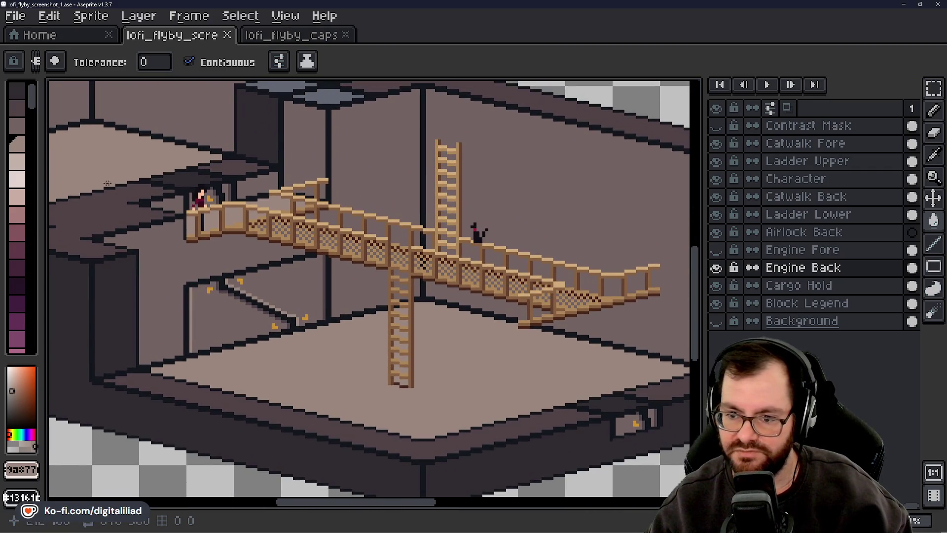
pyautogui.scroll(-1, 377, 391)
pyautogui.scroll(2, 328, 345)
pyautogui.scroll(-1, 215, 332)
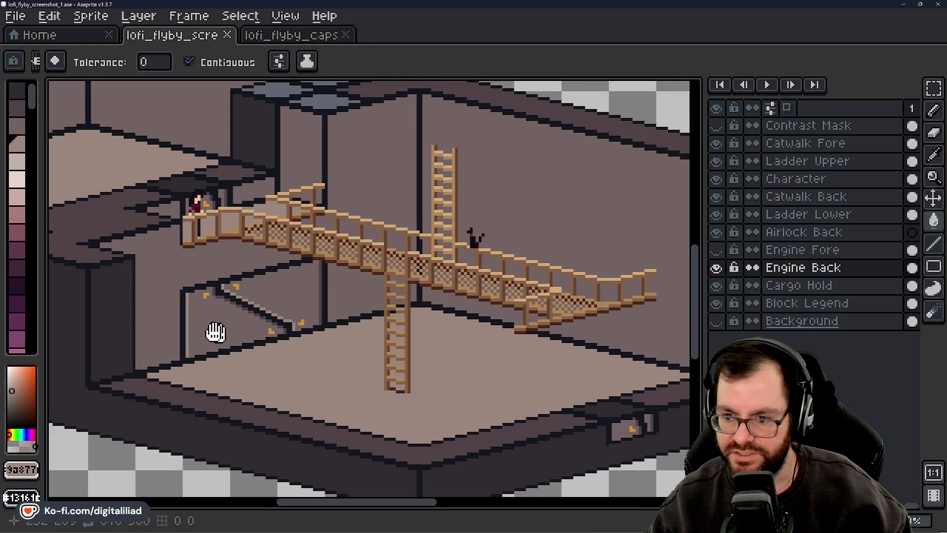
pyautogui.moveTo(216, 332); pyautogui.dragTo(164, 323)
pyautogui.scroll(-1, 494, 305)
pyautogui.scroll(1, 371, 255)
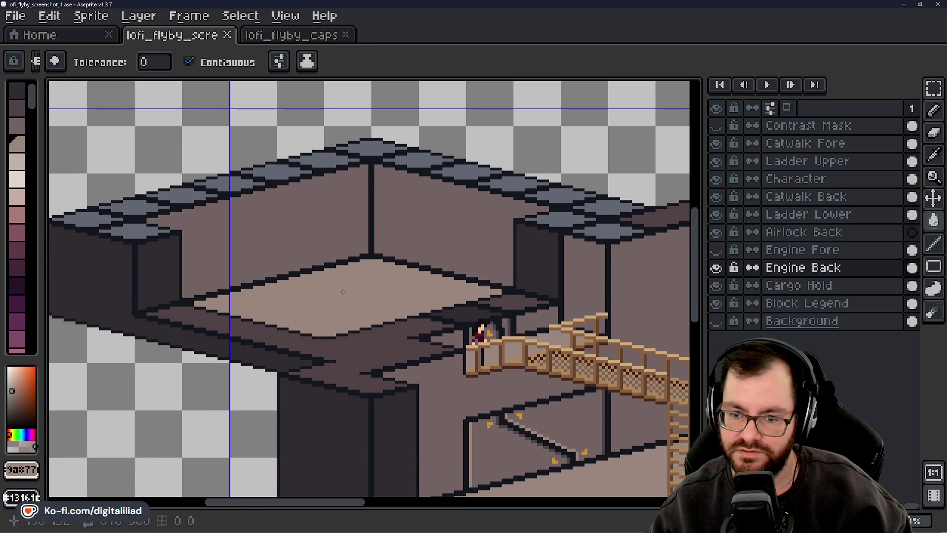
pyautogui.scroll(-3, 343, 291)
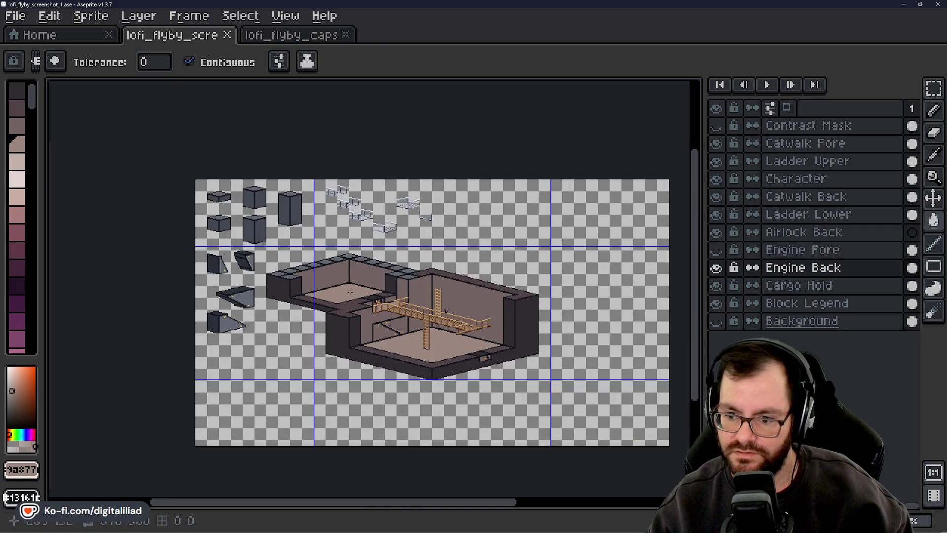
pyautogui.scroll(3, 348, 289)
pyautogui.scroll(-1, 347, 289)
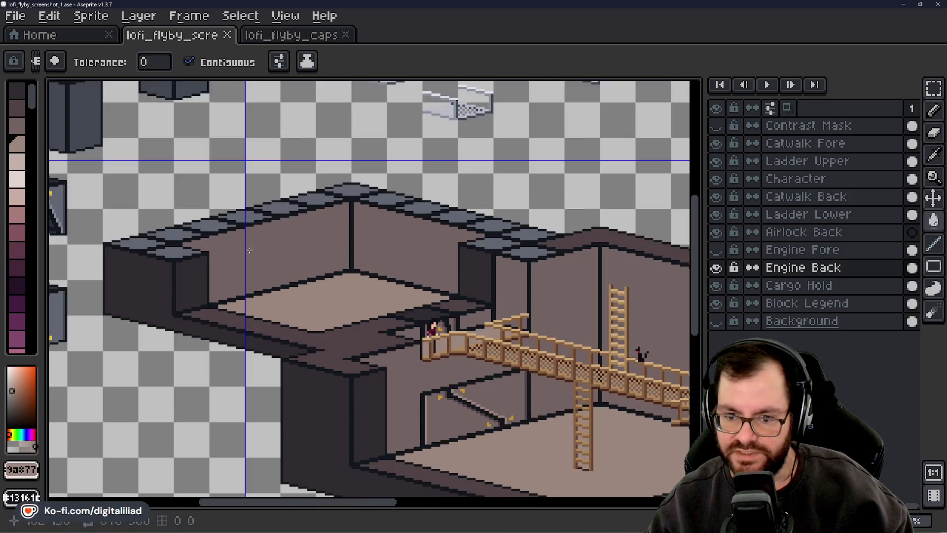
pyautogui.scroll(-1, 196, 261)
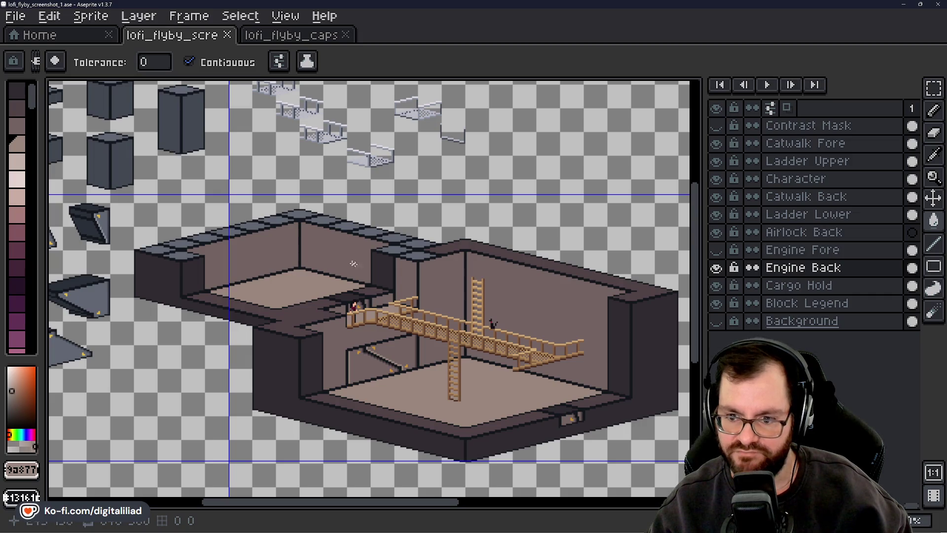
pyautogui.scroll(1, 219, 246)
# Reveal the Engine Fore layer over the left room and inspect the front block.
pyautogui.moveTo(246, 248)
pyautogui.mouseDown()
pyautogui.moveTo(309, 288)
pyautogui.moveTo(343, 286)
pyautogui.mouseUp()
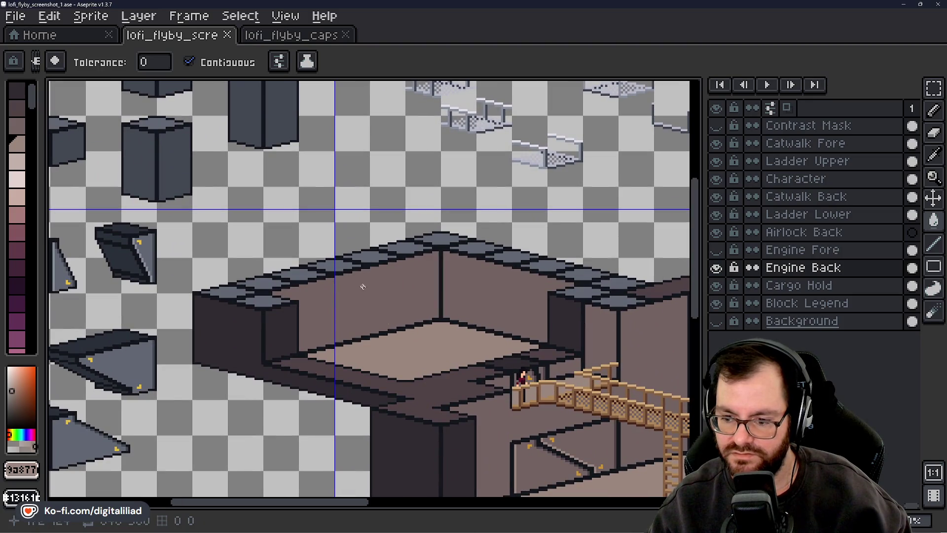
pyautogui.scroll(2, 458, 420)
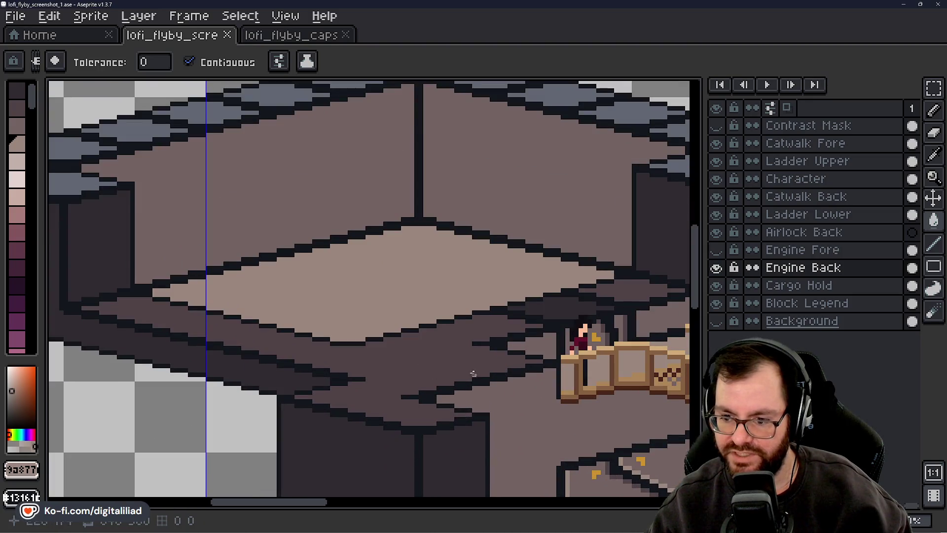
pyautogui.scroll(-1, 380, 385)
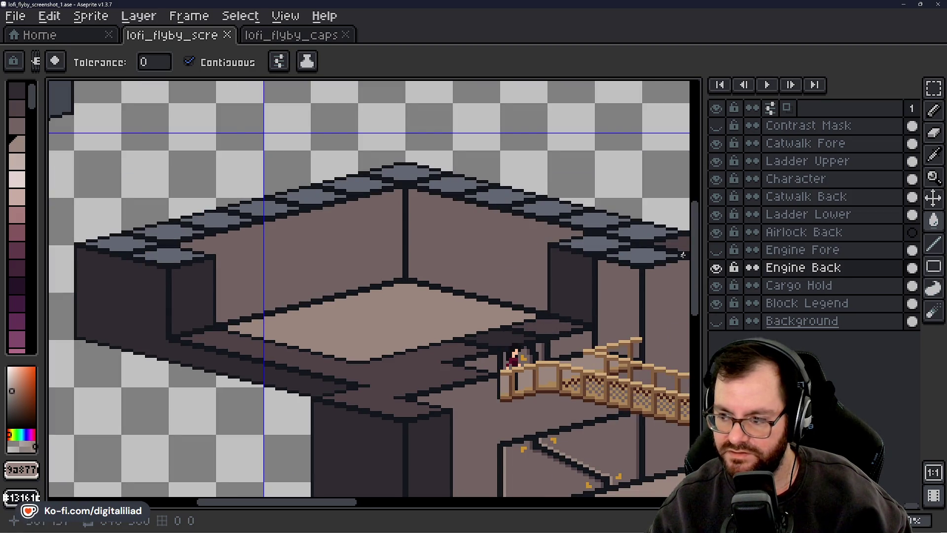
pyautogui.click(716, 250)
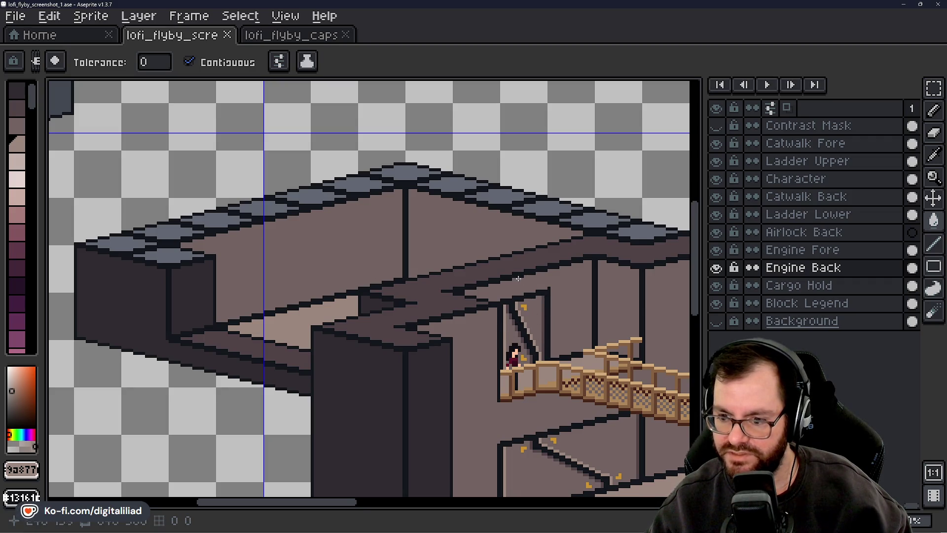
pyautogui.scroll(-4, 502, 379)
pyautogui.scroll(3, 411, 317)
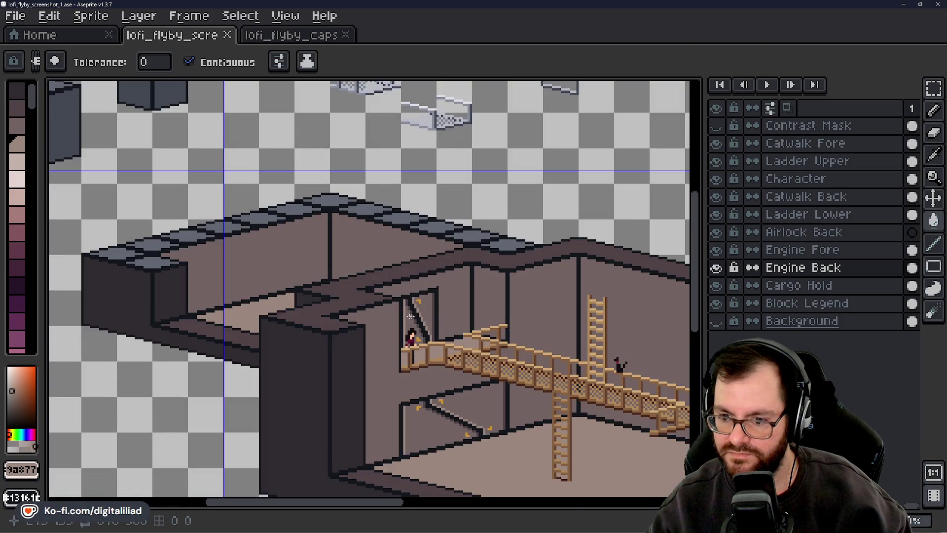
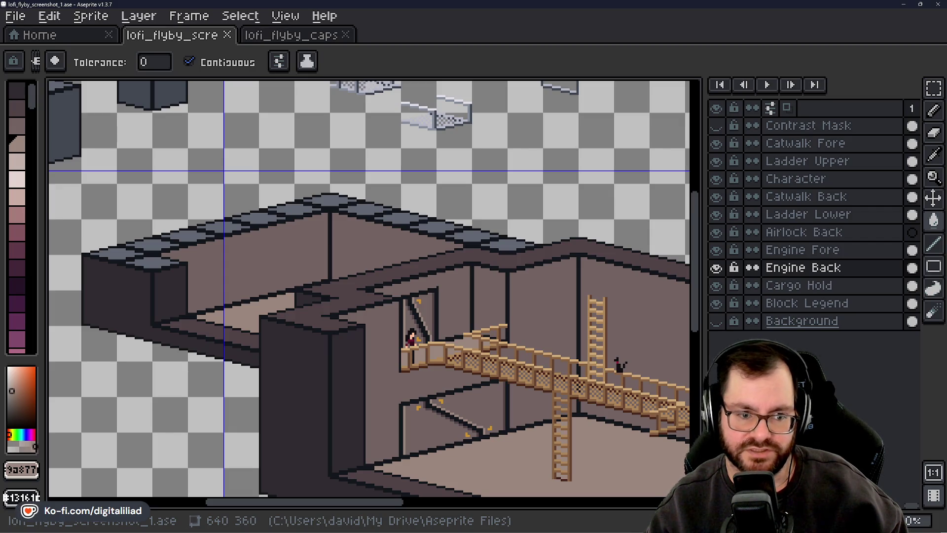
# Hide the Engine Fore layer to reveal the upper-left room's back wall.
pyautogui.scroll(2, 147, 268)
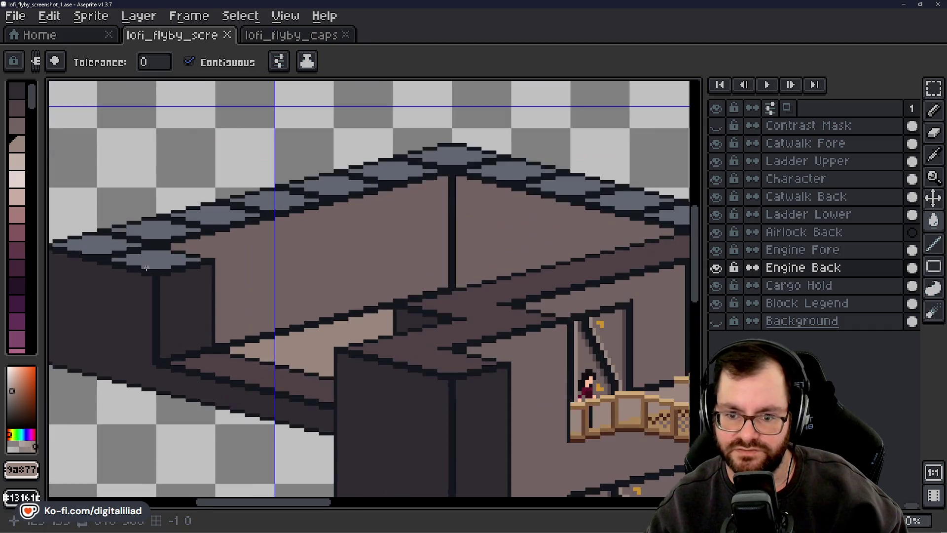
pyautogui.scroll(-2, 316, 293)
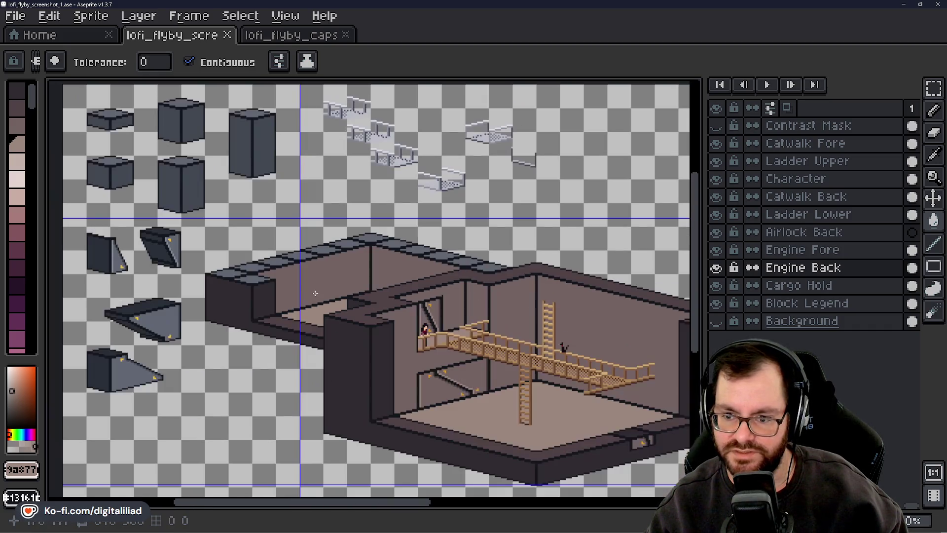
pyautogui.scroll(1, 315, 287)
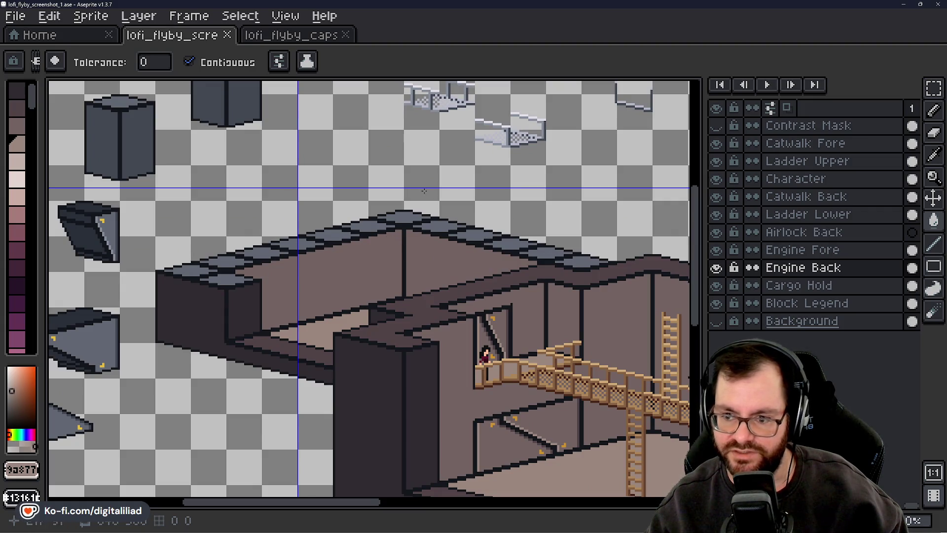
pyautogui.scroll(-4, 424, 191)
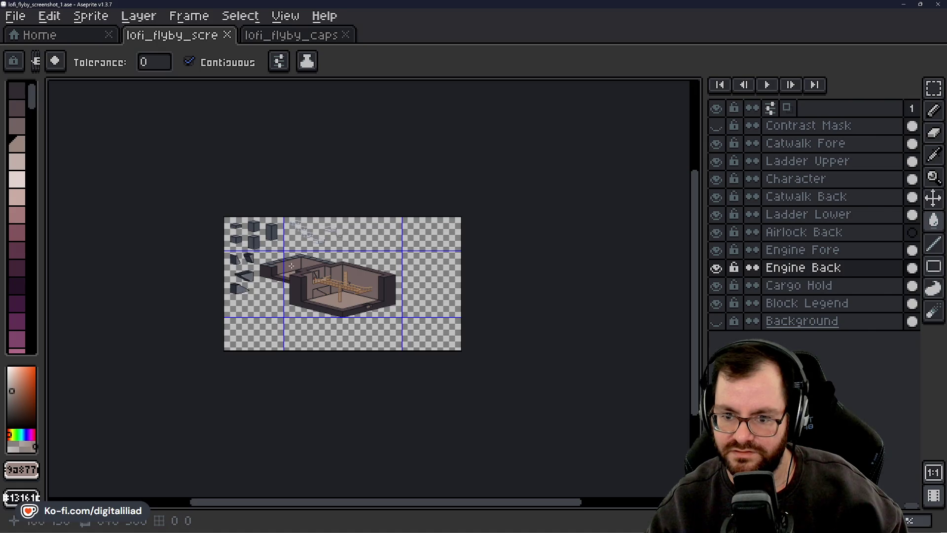
pyautogui.scroll(3, 292, 267)
pyautogui.scroll(-1, 254, 230)
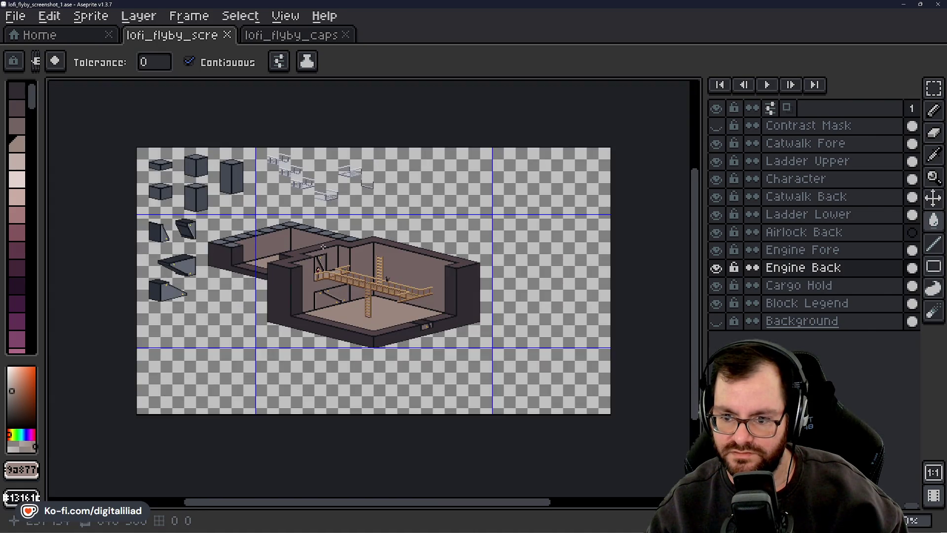
pyautogui.scroll(3, 311, 240)
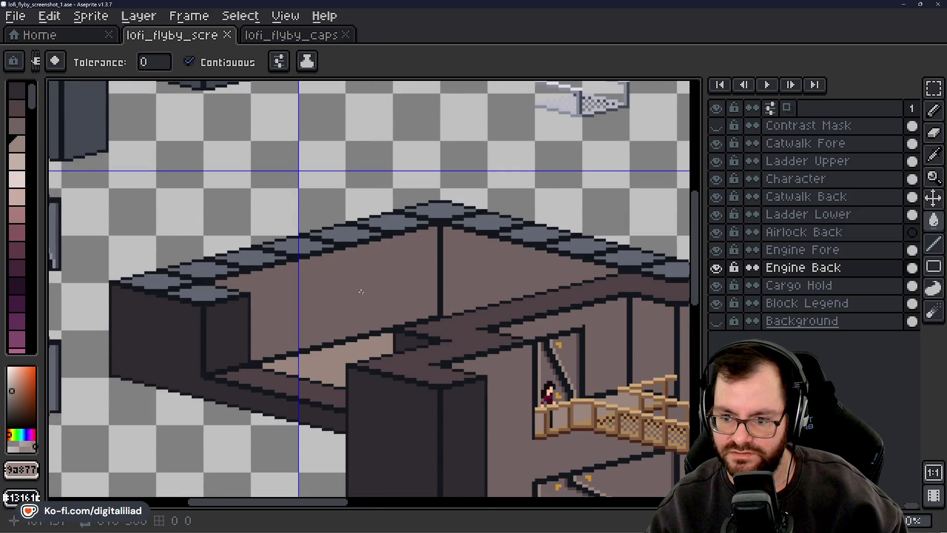
pyautogui.scroll(-1, 361, 292)
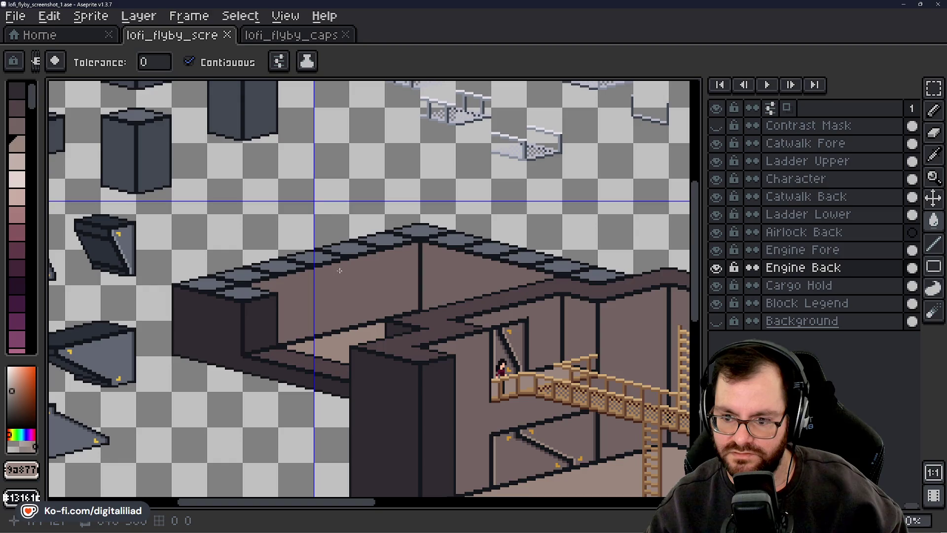
pyautogui.click(716, 250)
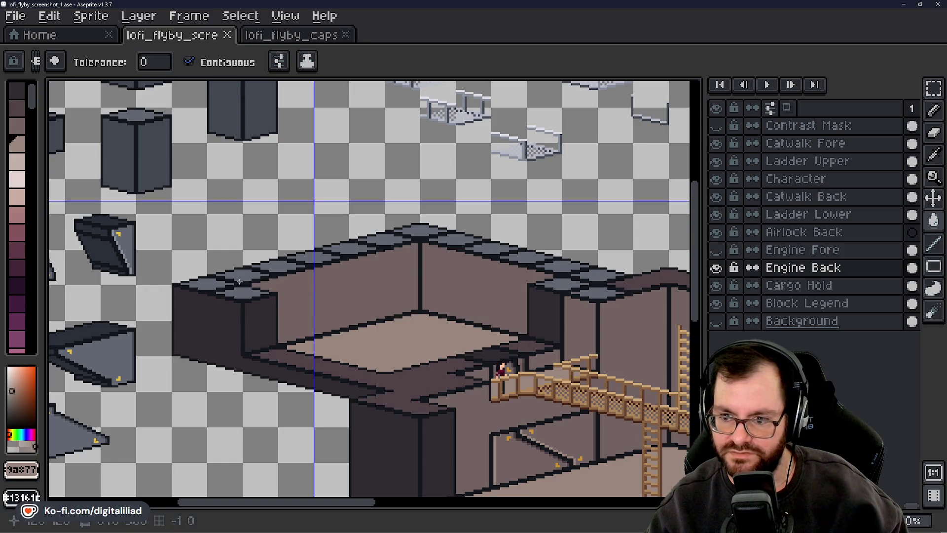
# Select the back wall section and shift it a few pixels right and down.
pyautogui.press('m')
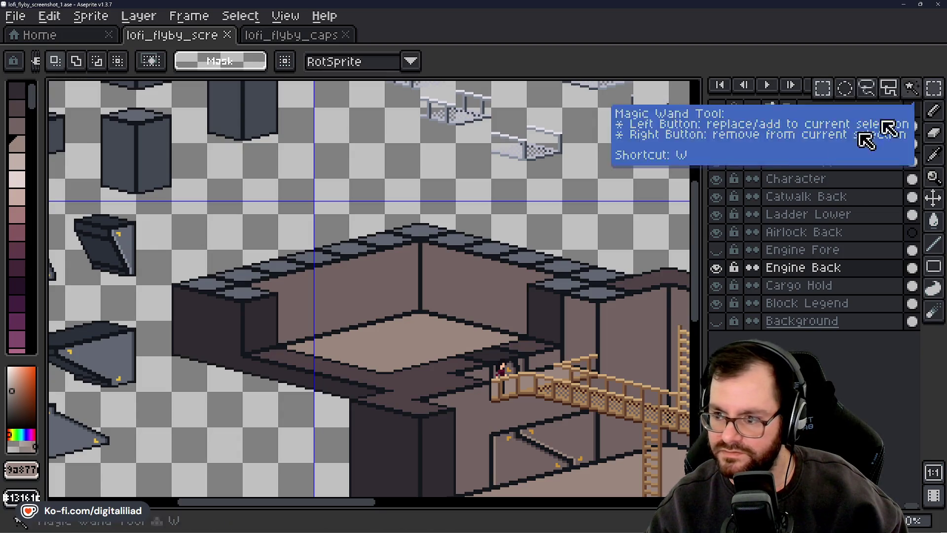
pyautogui.moveTo(163, 225)
pyautogui.mouseDown()
pyautogui.moveTo(229, 381)
pyautogui.moveTo(299, 395)
pyautogui.moveTo(310, 413)
pyautogui.mouseUp()
pyautogui.moveTo(280, 198); pyautogui.dragTo(442, 351)
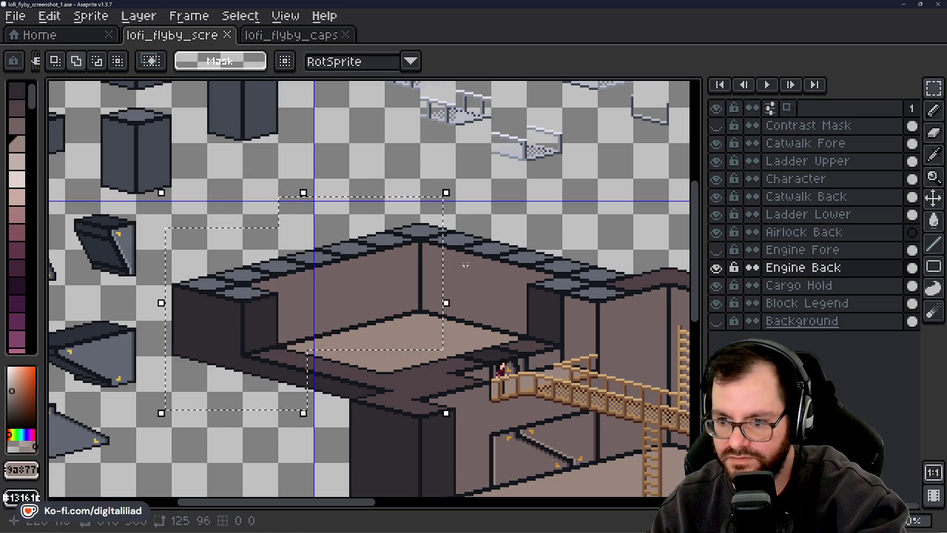
pyautogui.moveTo(412, 213)
pyautogui.mouseDown()
pyautogui.moveTo(433, 247)
pyautogui.moveTo(444, 345)
pyautogui.moveTo(456, 348)
pyautogui.mouseUp()
pyautogui.moveTo(332, 317)
pyautogui.mouseDown()
pyautogui.moveTo(363, 337)
pyautogui.moveTo(374, 330)
pyautogui.mouseUp()
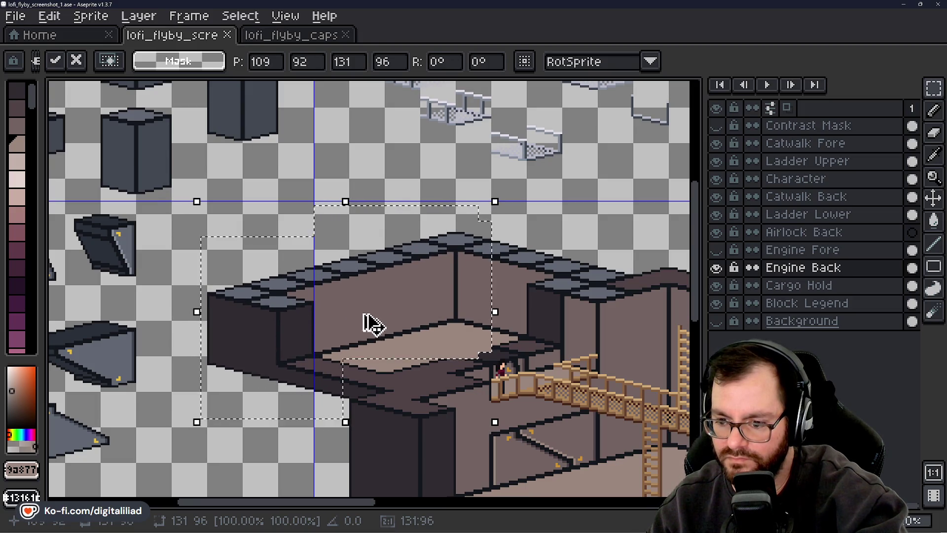
pyautogui.press('Escape')
pyautogui.moveTo(399, 360)
pyautogui.mouseDown()
pyautogui.moveTo(462, 305)
pyautogui.moveTo(455, 320)
pyautogui.mouseUp()
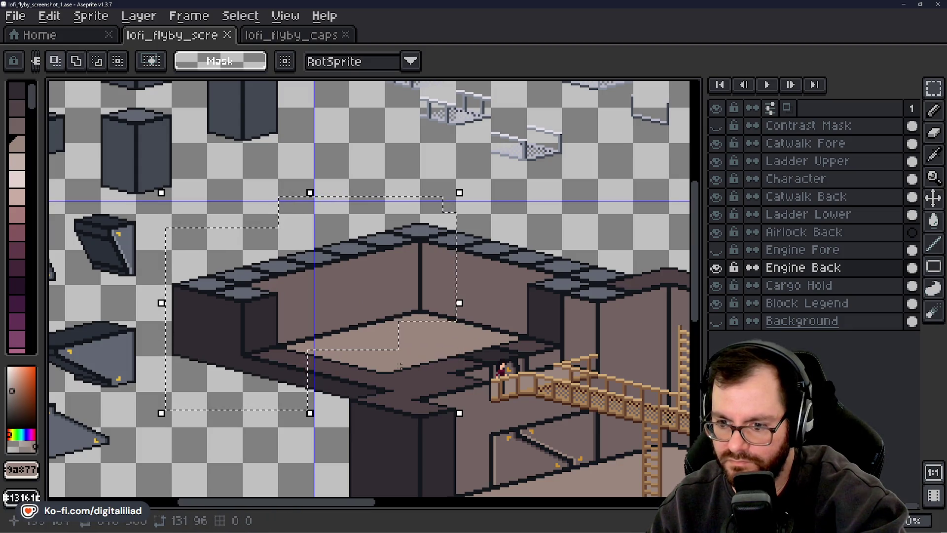
pyautogui.moveTo(363, 277)
pyautogui.mouseDown()
pyautogui.moveTo(389, 295)
pyautogui.moveTo(407, 291)
pyautogui.mouseUp()
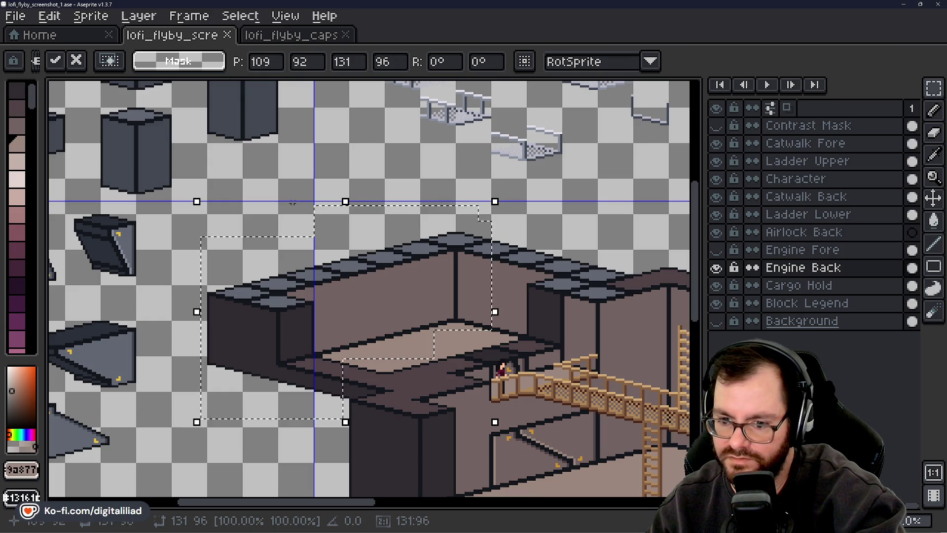
pyautogui.press('Return')
pyautogui.scroll(-3, 224, 260)
pyautogui.scroll(2, 223, 259)
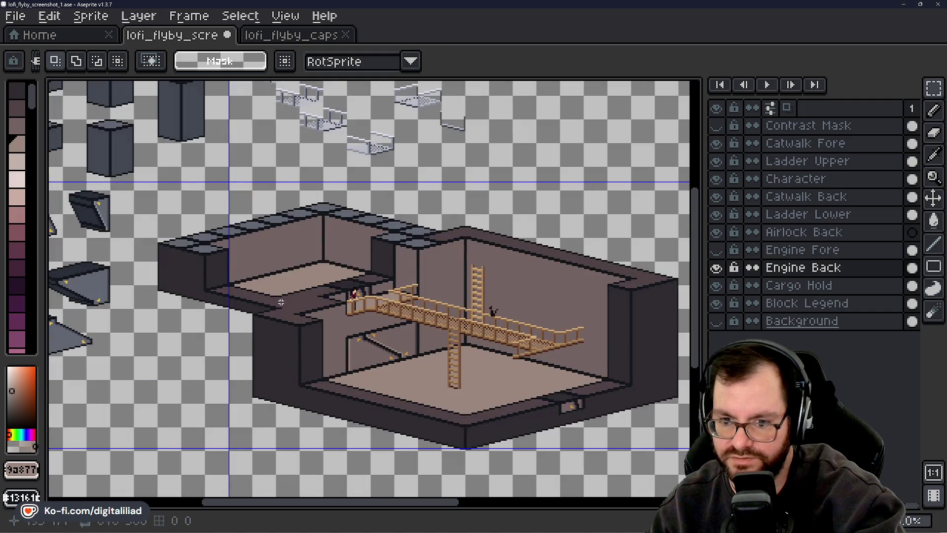
# Sample the dark outline colour #504347 from the upper wall edge.
pyautogui.scroll(1, 223, 221)
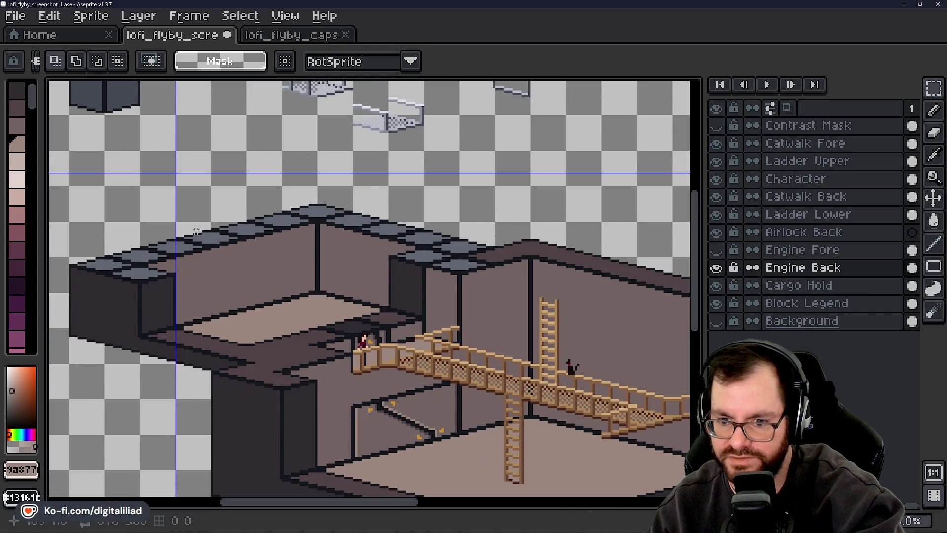
pyautogui.scroll(-3, 226, 325)
pyautogui.scroll(4, 231, 332)
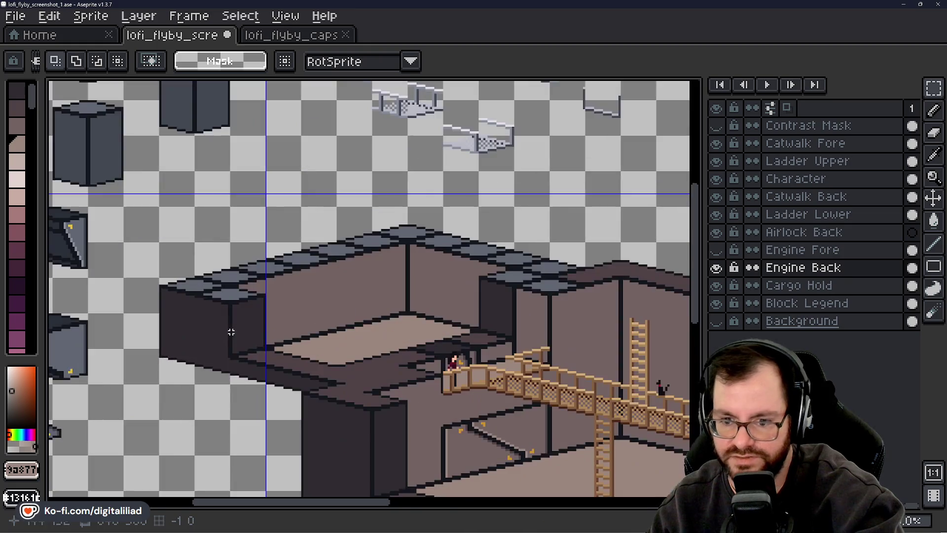
pyautogui.moveTo(324, 290)
pyautogui.mouseDown()
pyautogui.moveTo(256, 309)
pyautogui.moveTo(240, 298)
pyautogui.mouseUp()
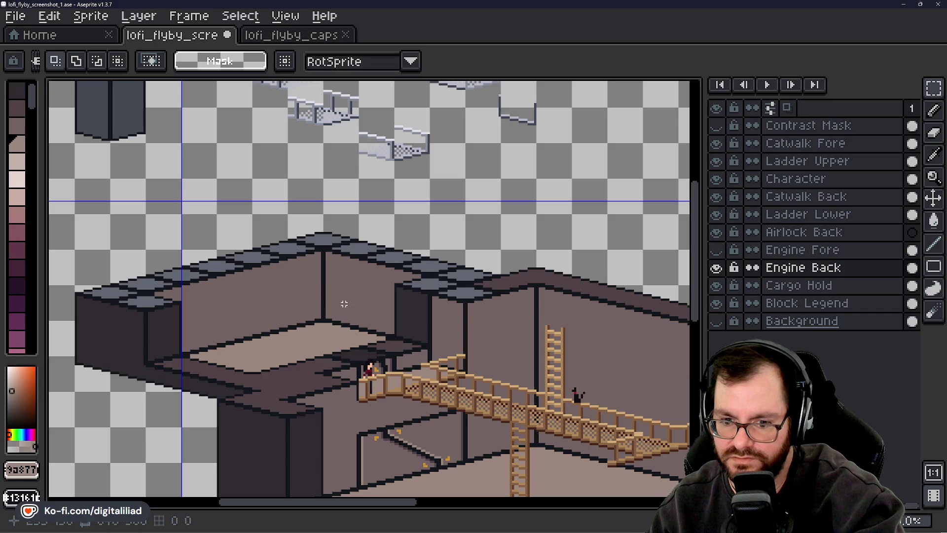
pyautogui.scroll(-3, 344, 304)
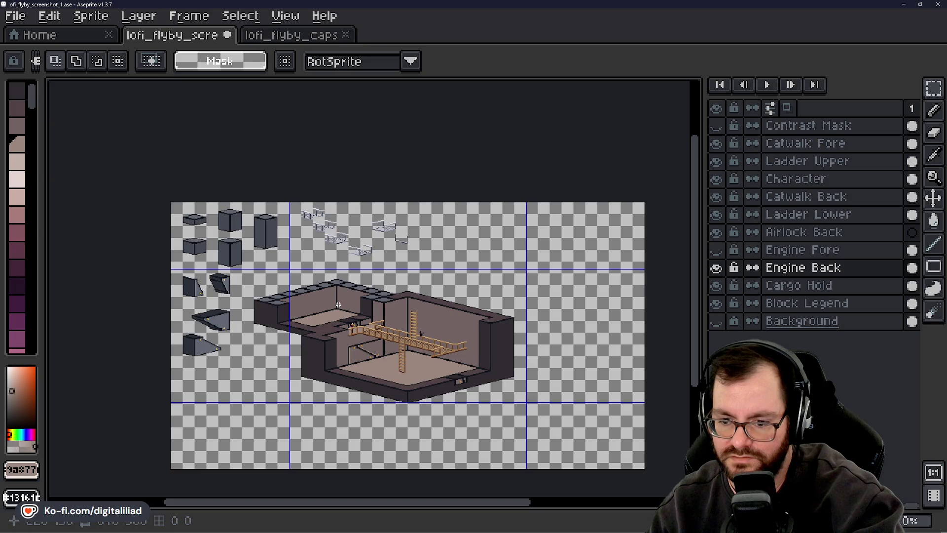
pyautogui.scroll(3, 336, 300)
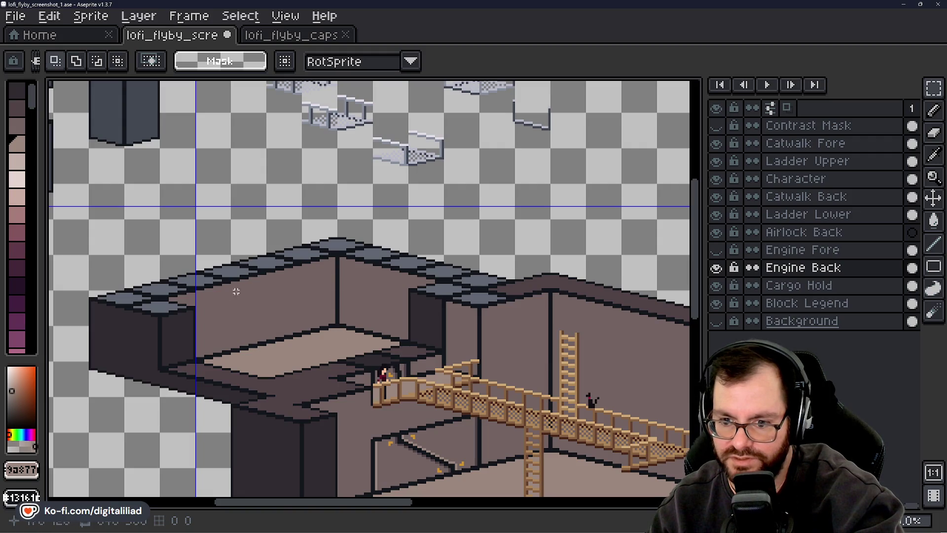
pyautogui.scroll(-2, 301, 327)
pyautogui.scroll(1, 354, 333)
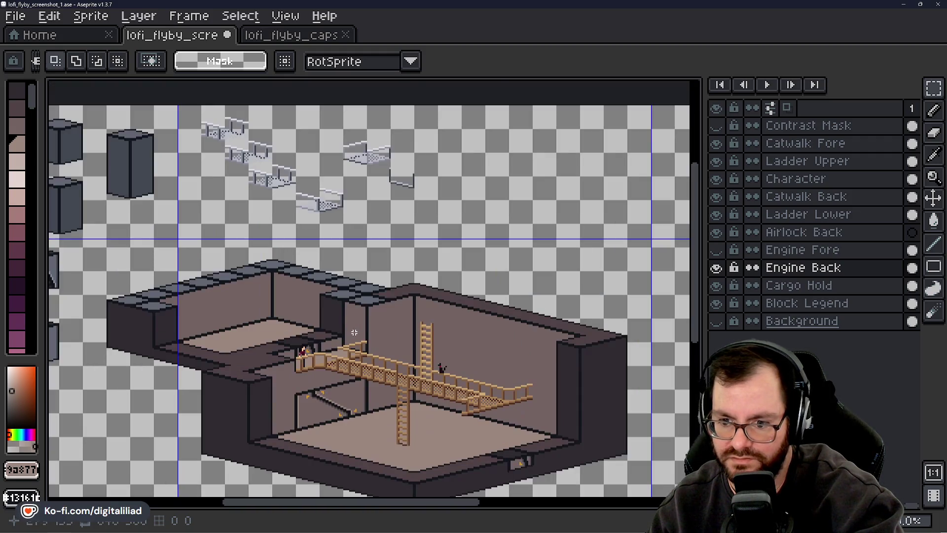
pyautogui.scroll(2, 222, 300)
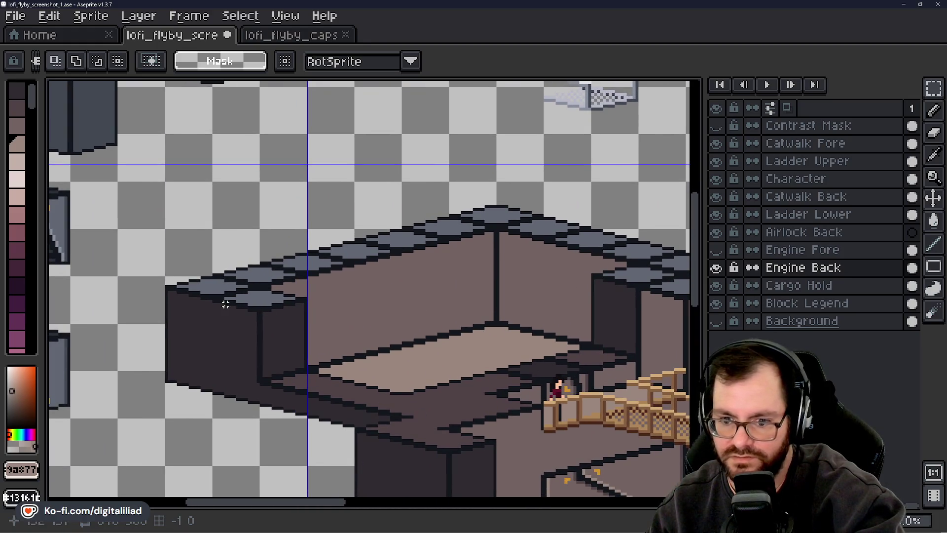
pyautogui.scroll(-2, 281, 290)
pyautogui.keyDown('alt'); pyautogui.click(415, 256); pyautogui.keyUp('alt')
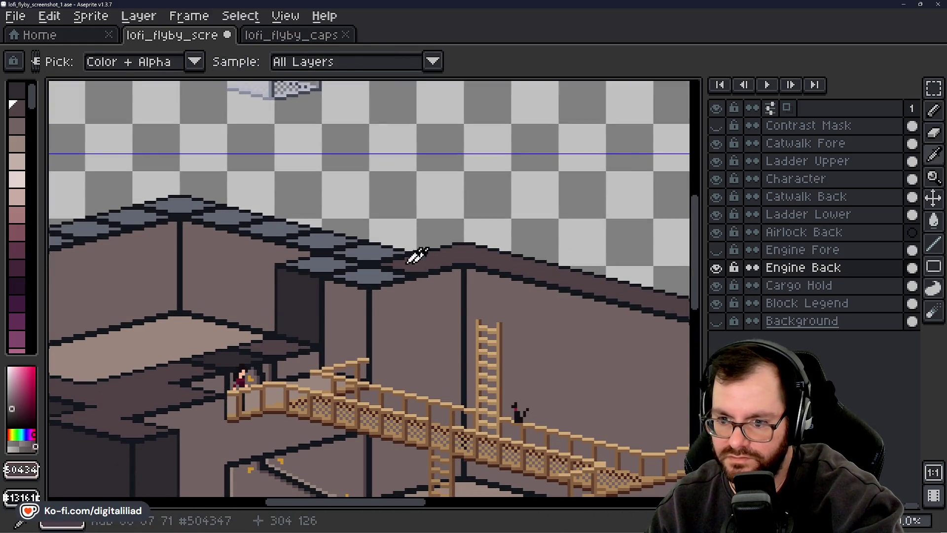
pyautogui.scroll(2, 283, 321)
pyautogui.moveTo(283, 321)
pyautogui.mouseDown()
pyautogui.moveTo(310, 325)
pyautogui.moveTo(393, 279)
pyautogui.mouseUp()
pyautogui.scroll(2, 222, 312)
pyautogui.press('b')
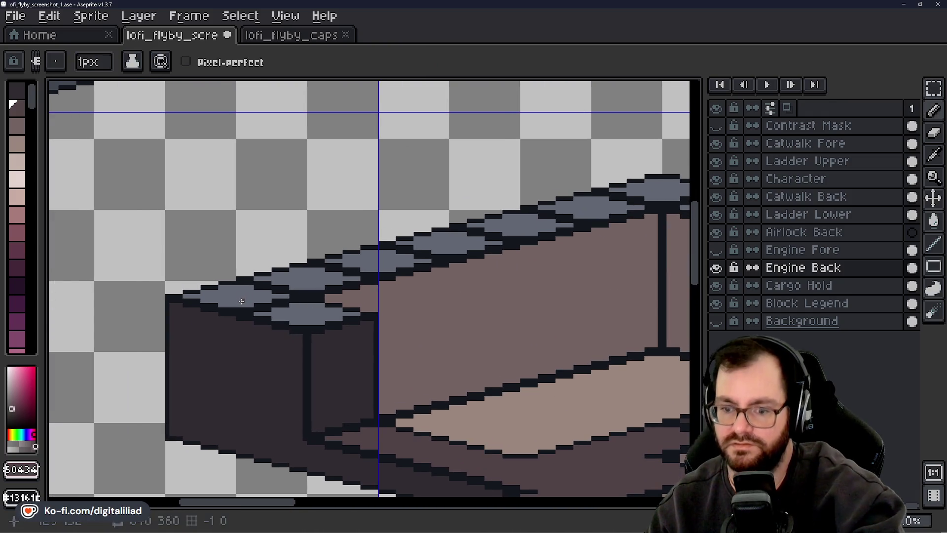
pyautogui.keyDown('alt'); pyautogui.click(246, 294); pyautogui.keyUp('alt')
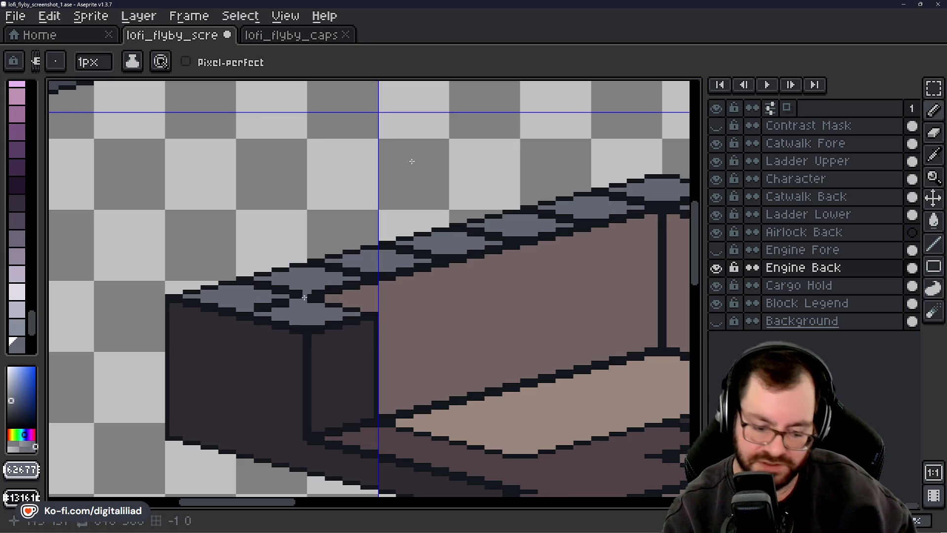
pyautogui.press('v')
pyautogui.press('b')
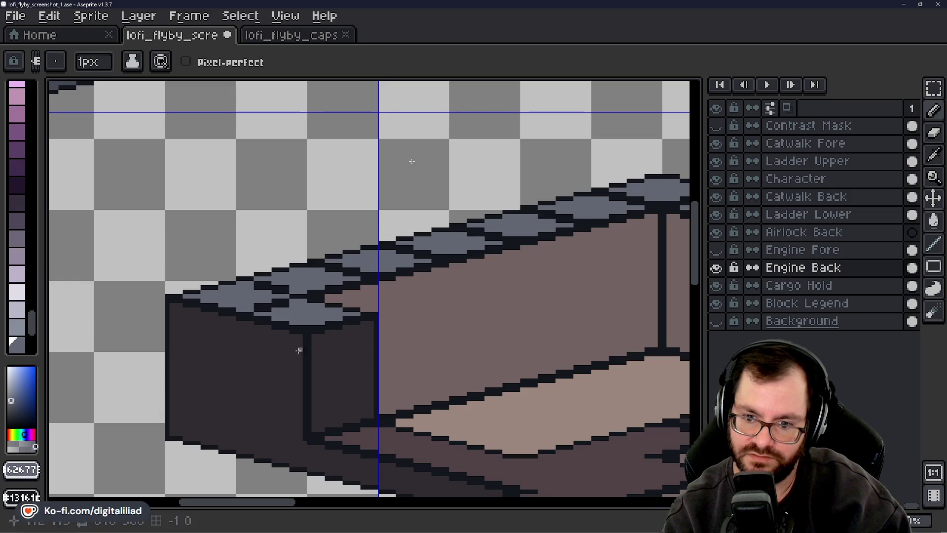
pyautogui.moveTo(281, 503); pyautogui.dragTo(314, 502)
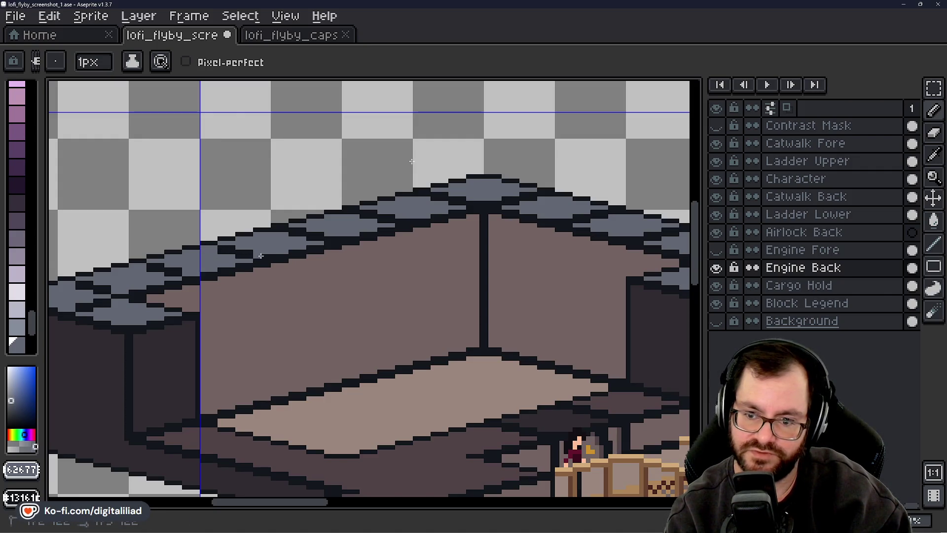
pyautogui.moveTo(243, 503); pyautogui.dragTo(268, 503)
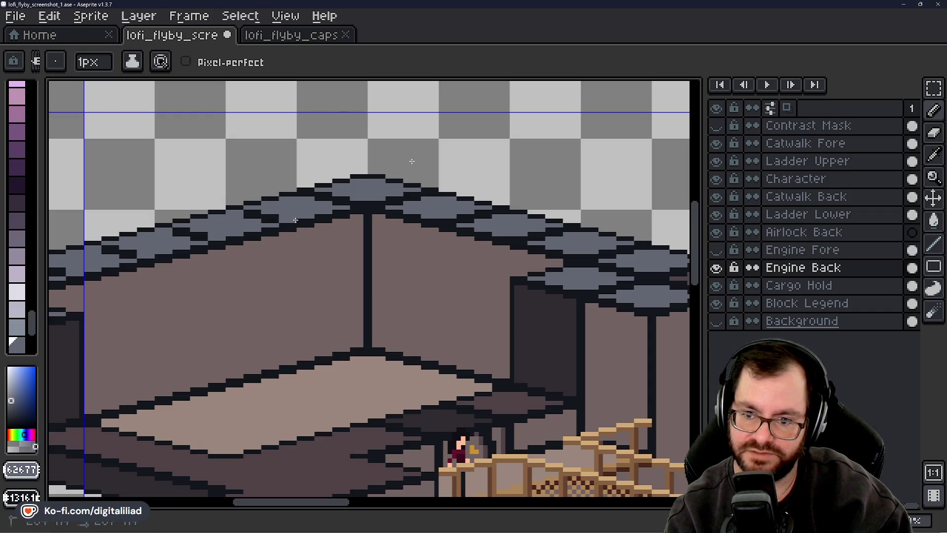
pyautogui.moveTo(266, 501); pyautogui.dragTo(311, 502)
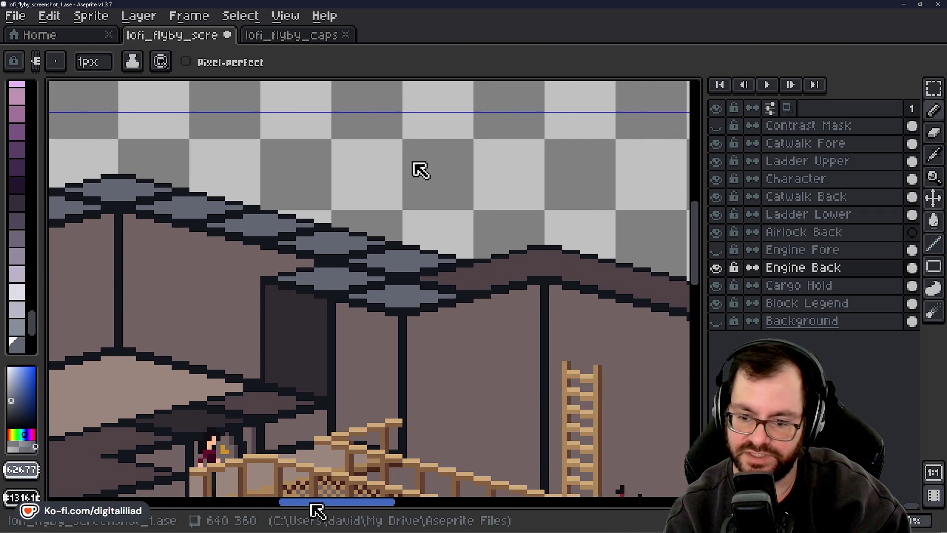
pyautogui.moveTo(703, 221); pyautogui.dragTo(704, 270)
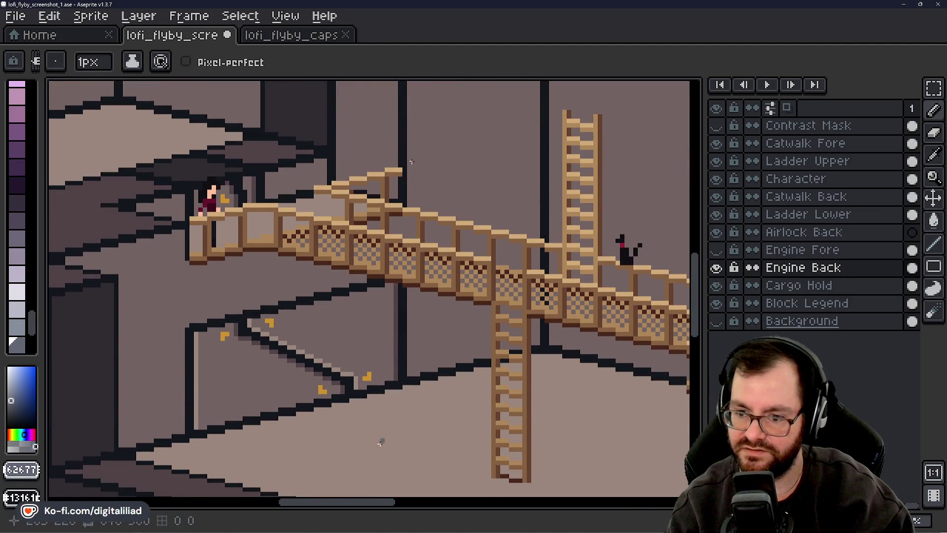
pyautogui.moveTo(365, 508)
pyautogui.mouseDown()
pyautogui.moveTo(417, 509)
pyautogui.moveTo(368, 517)
pyautogui.moveTo(383, 521)
pyautogui.mouseUp()
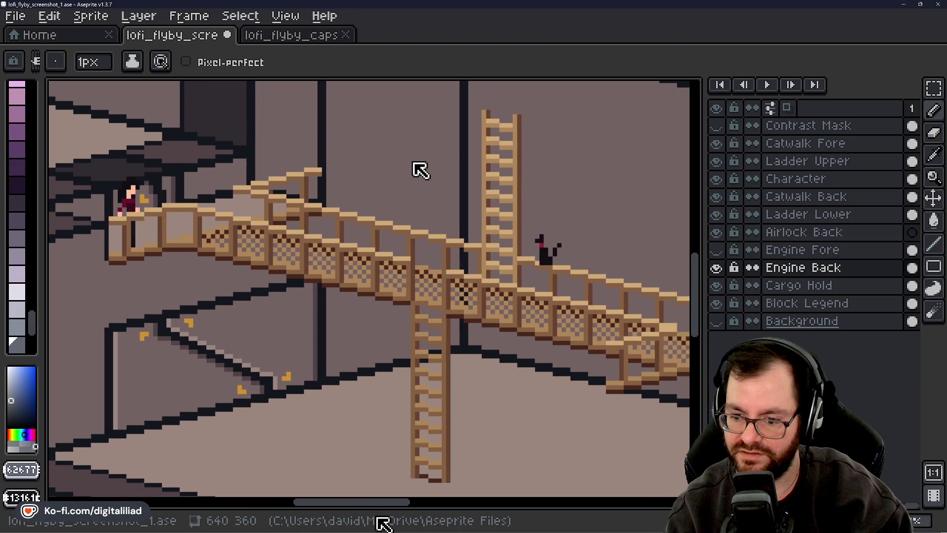
pyautogui.moveTo(696, 295)
pyautogui.mouseDown()
pyautogui.moveTo(682, 265)
pyautogui.moveTo(705, 313)
pyautogui.moveTo(700, 305)
pyautogui.mouseUp()
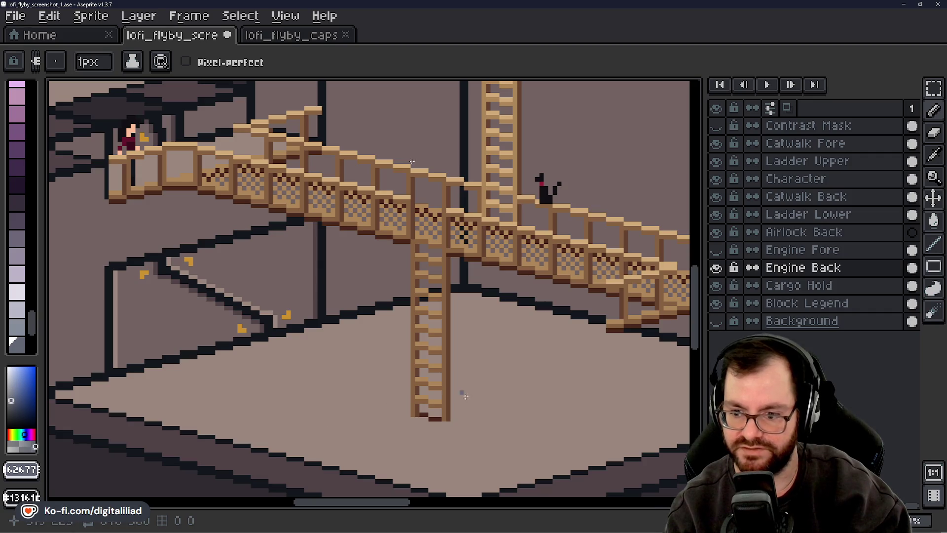
pyautogui.moveTo(345, 502)
pyautogui.mouseDown()
pyautogui.moveTo(393, 519)
pyautogui.moveTo(332, 519)
pyautogui.mouseUp()
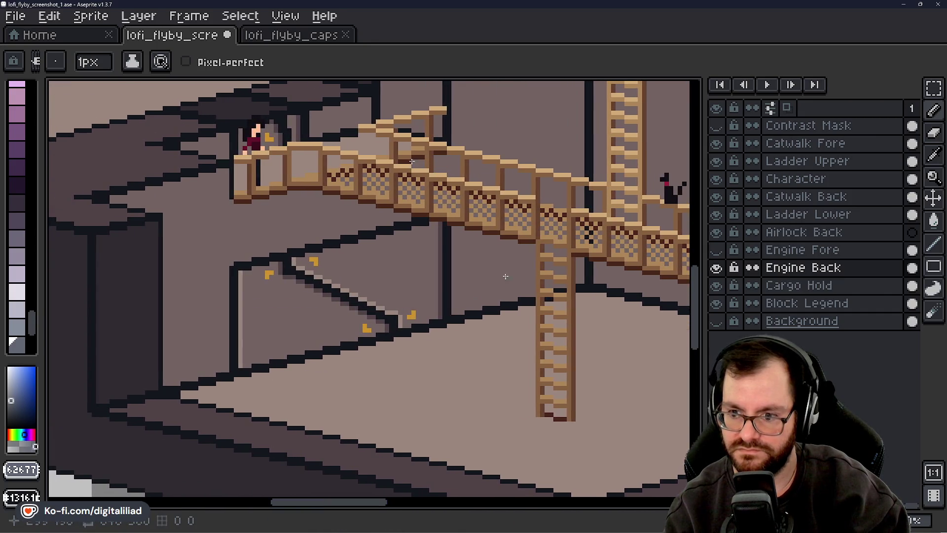
pyautogui.moveTo(703, 281); pyautogui.dragTo(700, 246)
pyautogui.moveTo(362, 501); pyautogui.dragTo(330, 511)
pyautogui.moveTo(701, 269); pyautogui.dragTo(698, 243)
pyautogui.moveTo(341, 501)
pyautogui.mouseDown()
pyautogui.moveTo(312, 512)
pyautogui.moveTo(370, 513)
pyautogui.mouseUp()
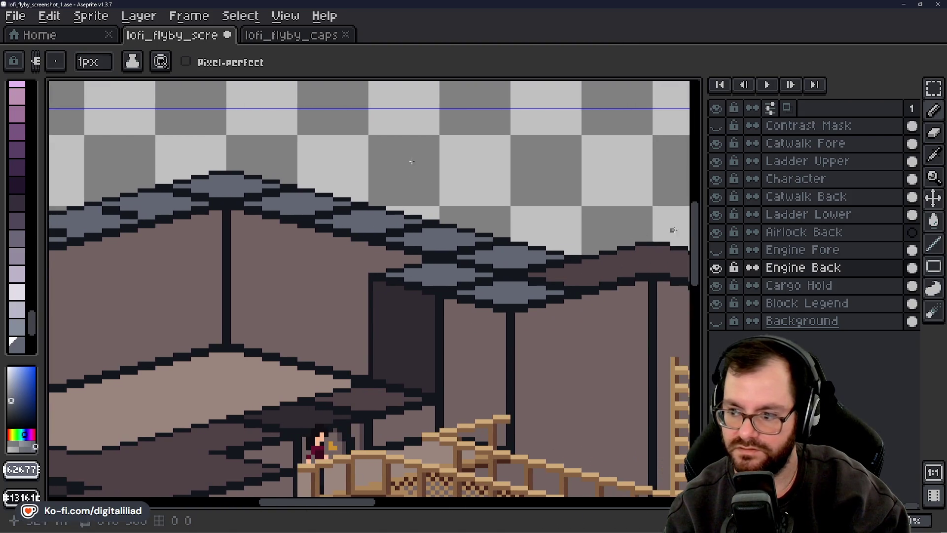
pyautogui.moveTo(703, 240); pyautogui.dragTo(704, 259)
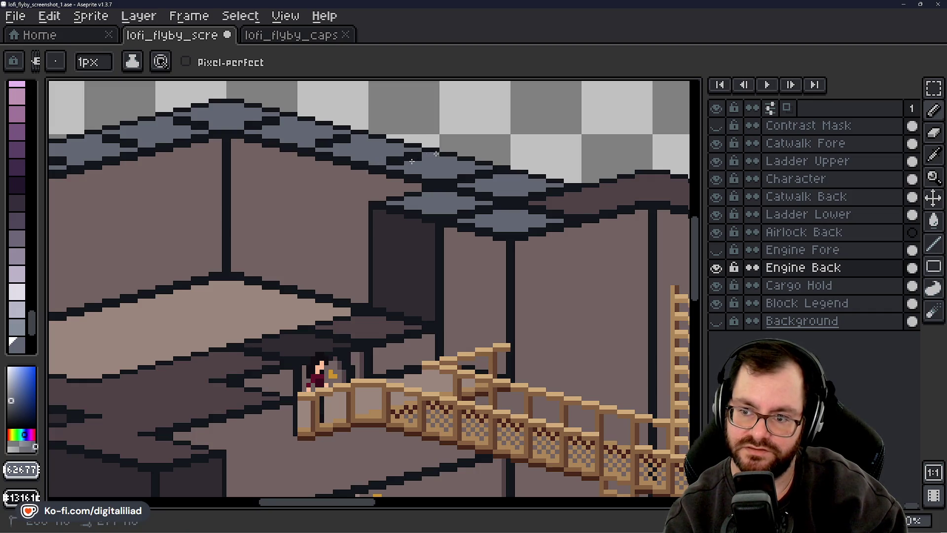
pyautogui.moveTo(355, 502); pyautogui.dragTo(377, 502)
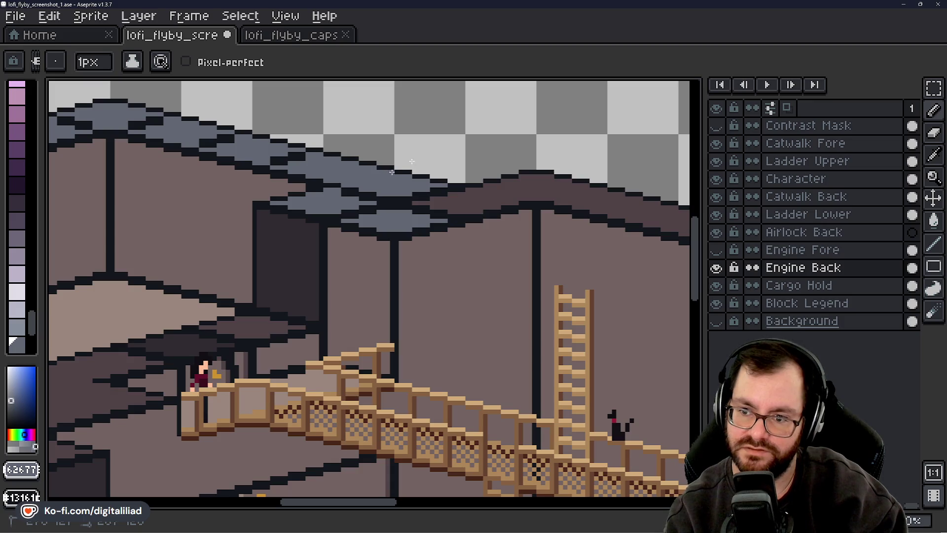
pyautogui.click(379, 197)
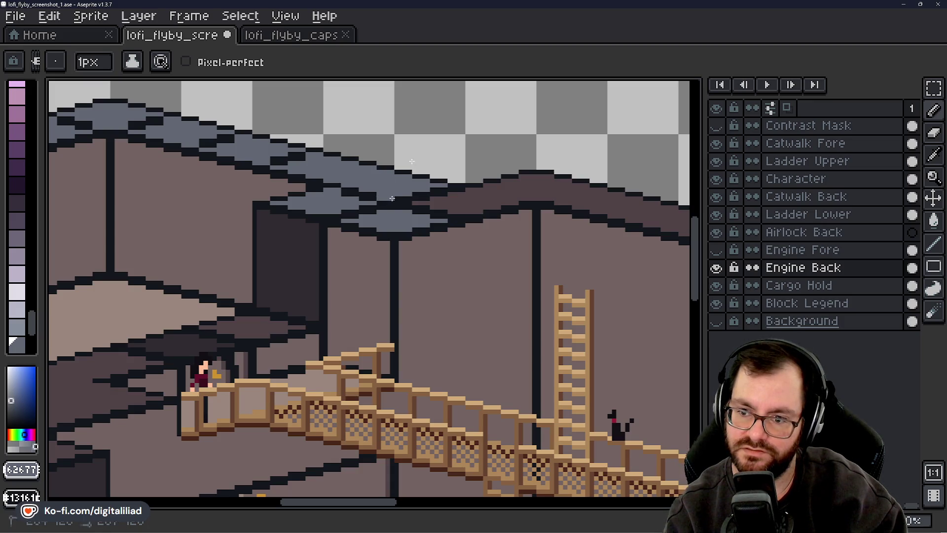
pyautogui.click(380, 207)
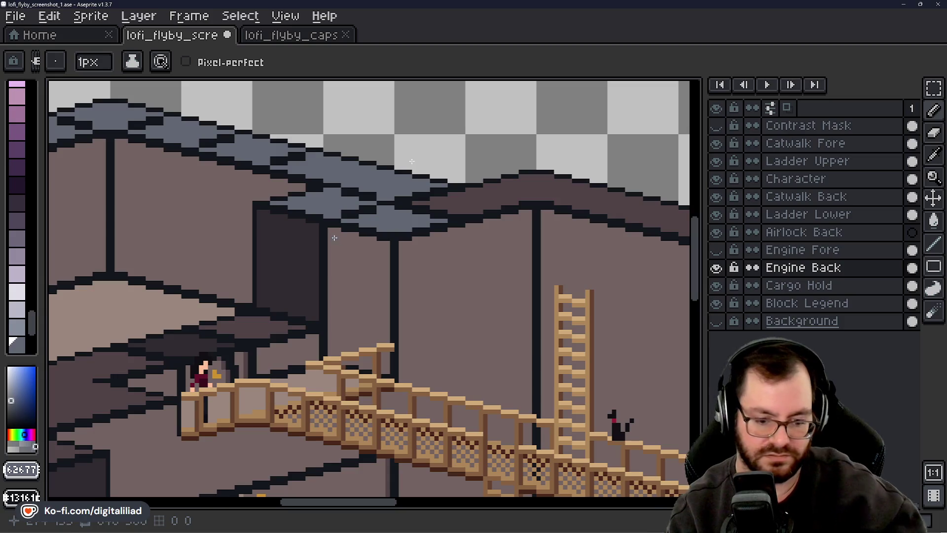
pyautogui.press('g')
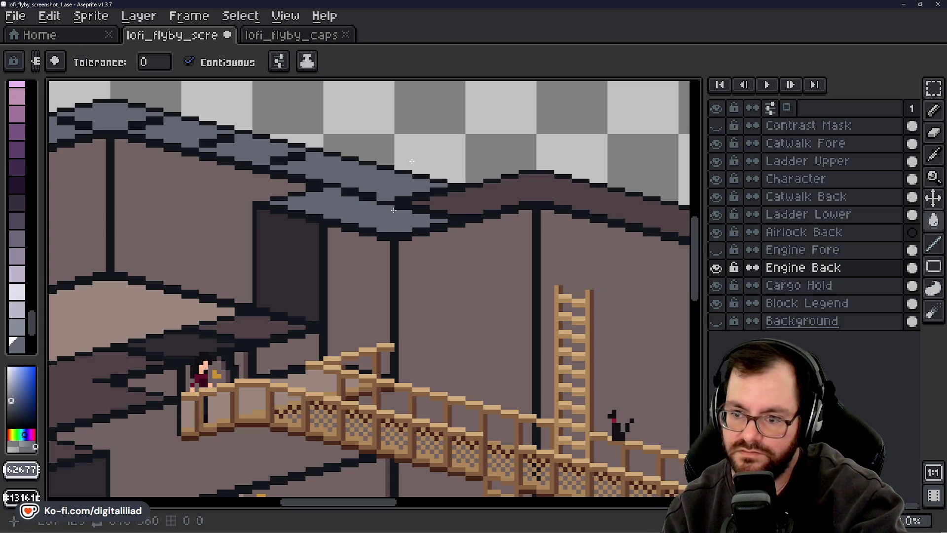
# Patch the dark gaps along the wall-top edge with fill and pencil.
pyautogui.click(361, 195)
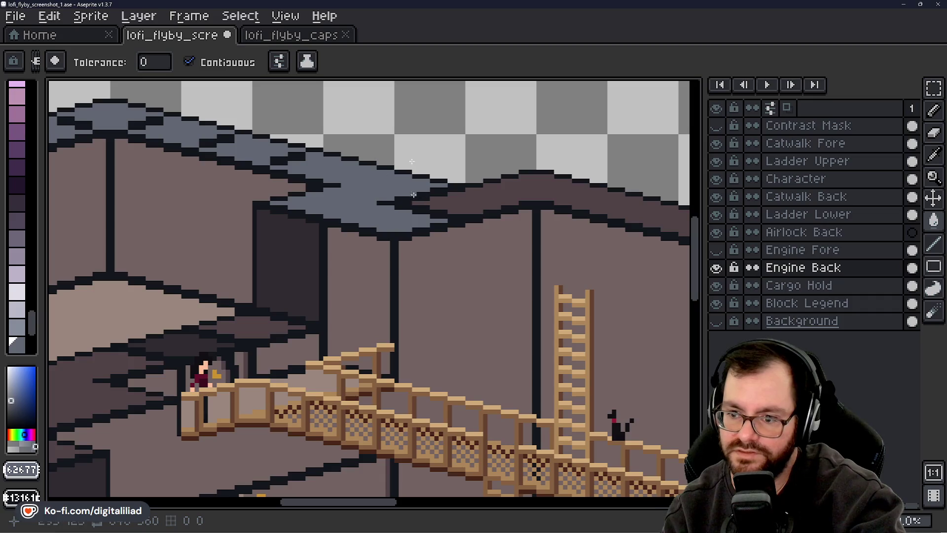
pyautogui.press('b')
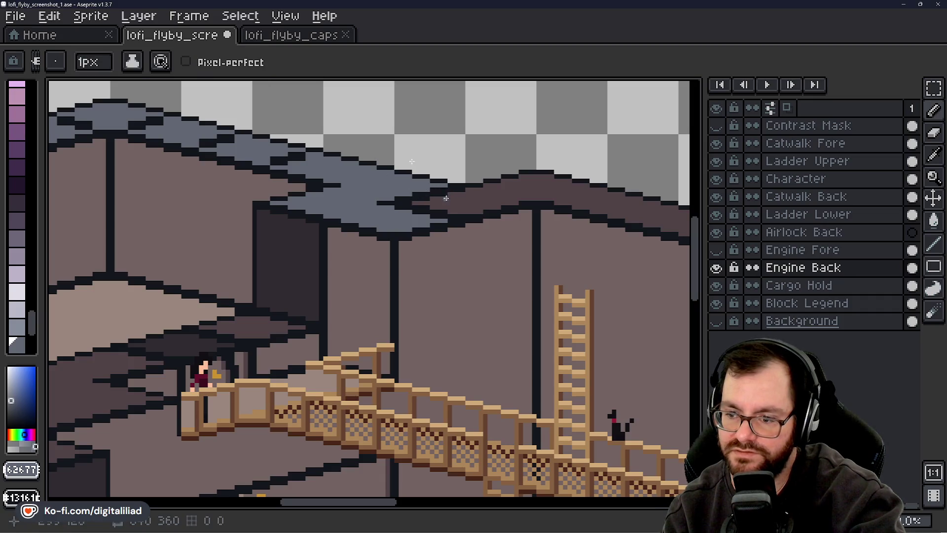
pyautogui.moveTo(381, 203); pyautogui.dragTo(411, 203)
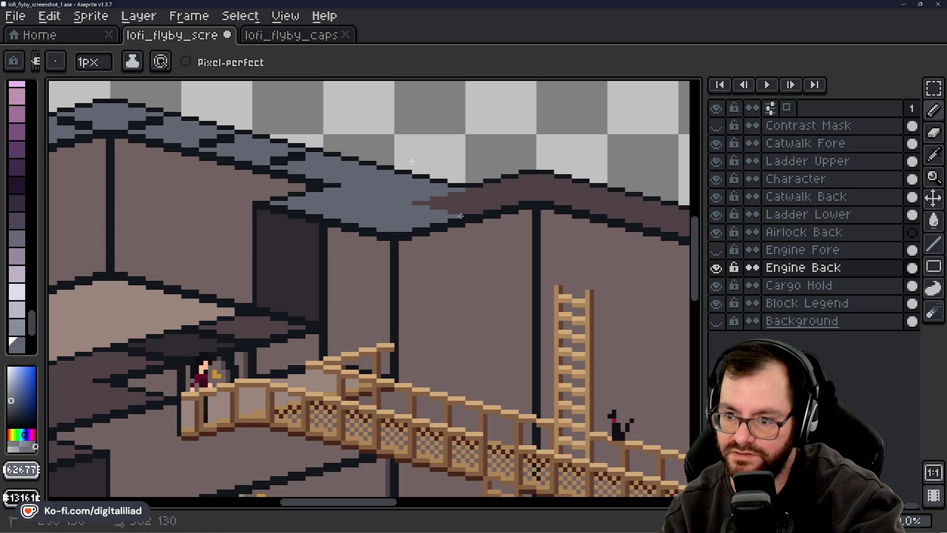
# Pick the dark brown #504347 and fill the first three grey-blue wall-top sections.
pyautogui.press('g')
pyautogui.keyDown('alt'); pyautogui.click(461, 202); pyautogui.keyUp('alt')
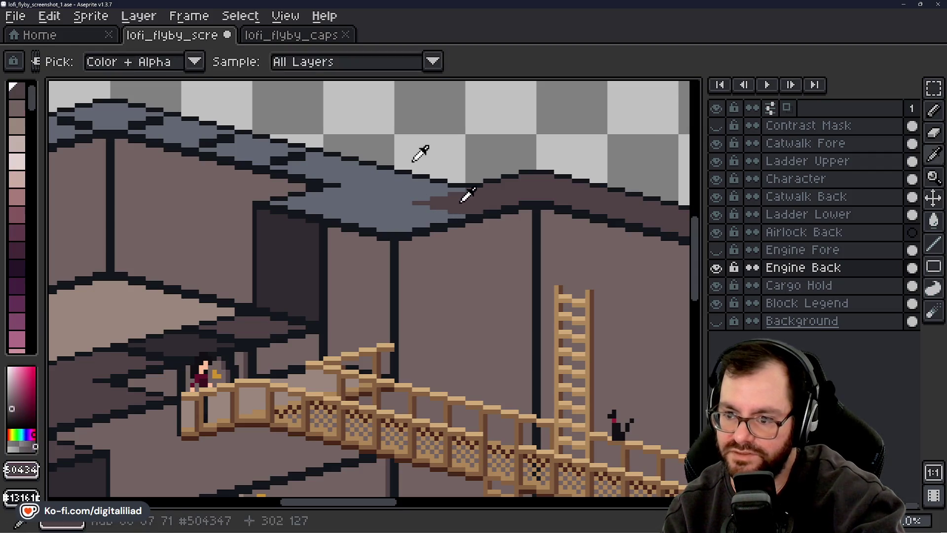
pyautogui.click(396, 201)
pyautogui.click(286, 158)
pyautogui.click(215, 140)
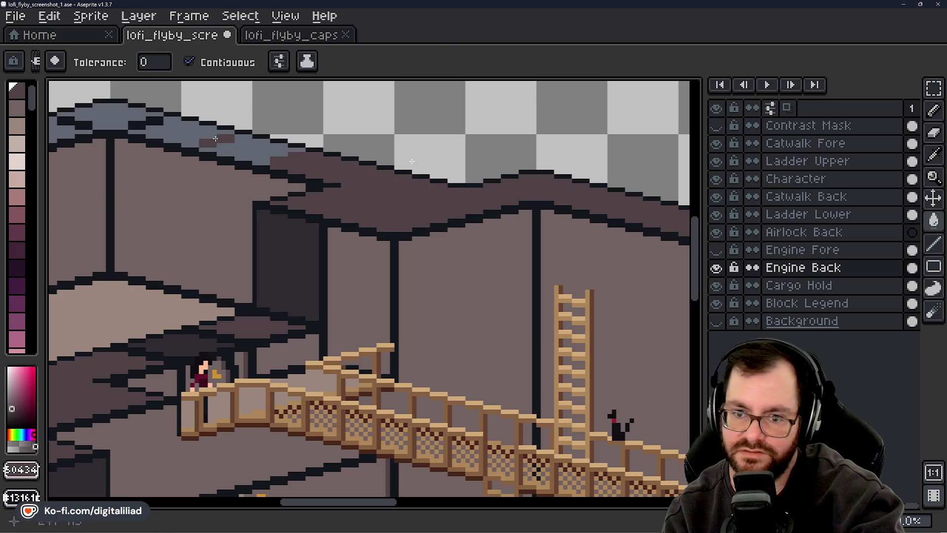
pyautogui.moveTo(332, 502); pyautogui.dragTo(258, 502)
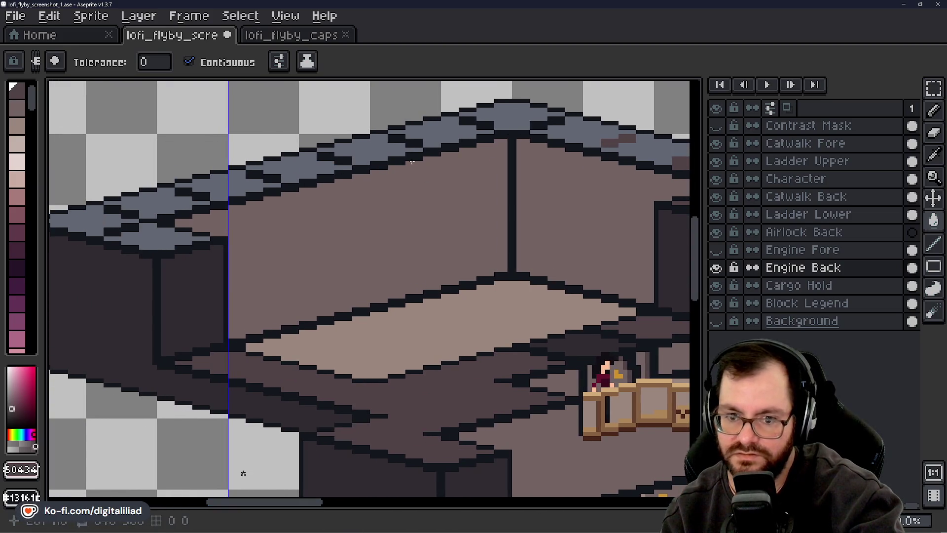
# Fill the remaining left, upper-slope and peak wall-top sections with brown.
pyautogui.click(154, 235)
pyautogui.click(157, 203)
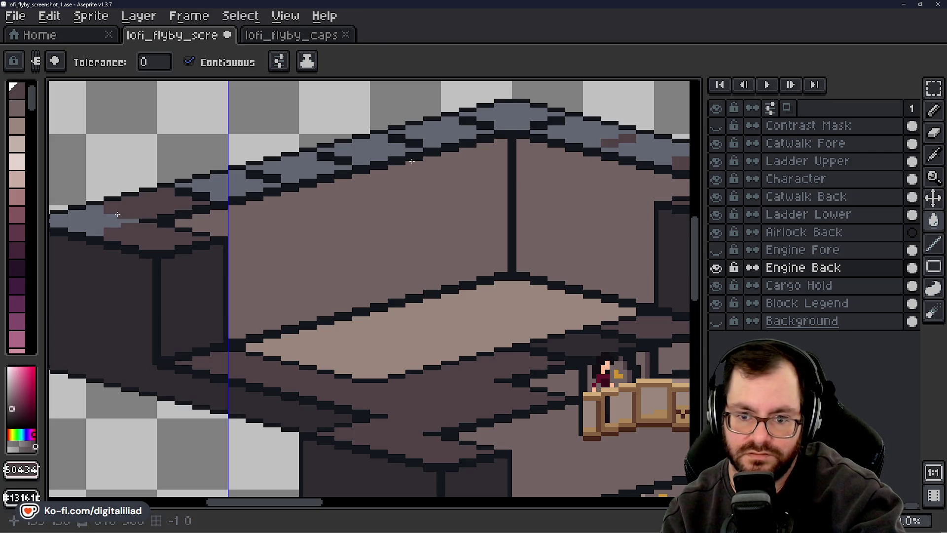
pyautogui.click(98, 220)
pyautogui.click(190, 191)
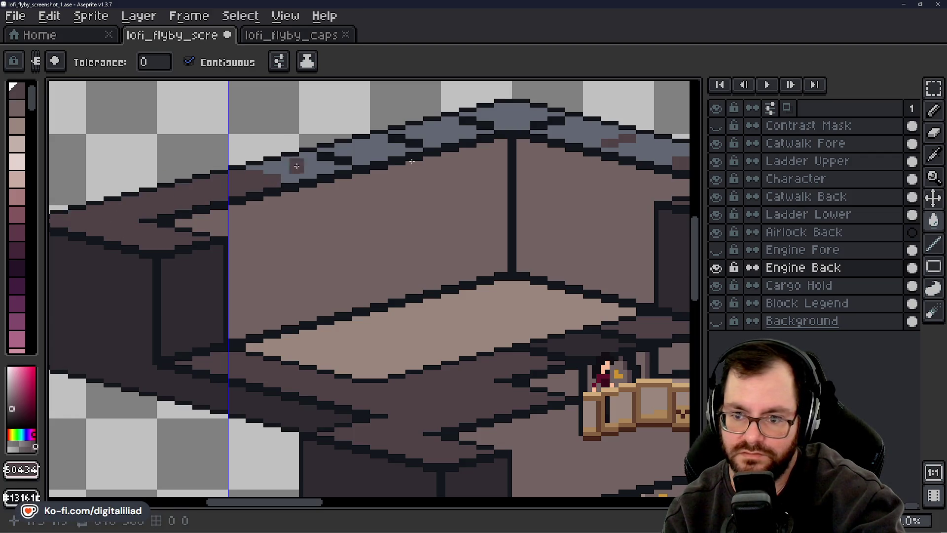
pyautogui.click(296, 166)
pyautogui.click(325, 157)
pyautogui.click(404, 141)
pyautogui.click(479, 121)
pyautogui.click(513, 116)
pyautogui.click(570, 140)
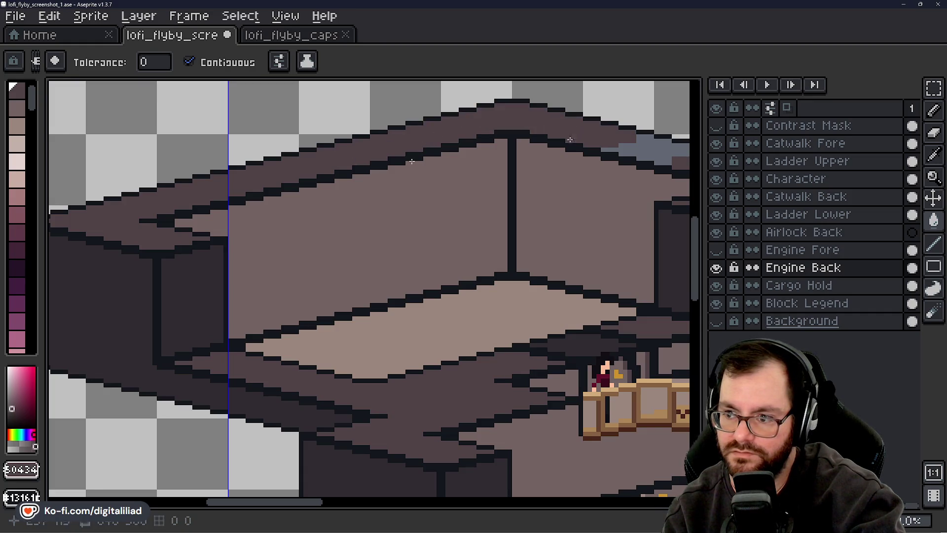
pyautogui.moveTo(307, 502); pyautogui.dragTo(359, 502)
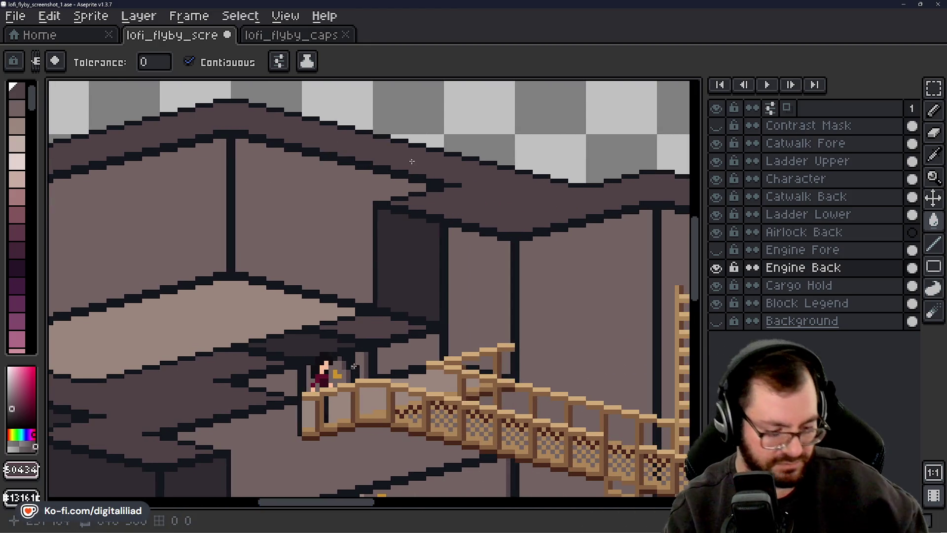
# Drag a rectangular marquee over the back wall's top edge above the upper floor.
pyautogui.scroll(1, 346, 355)
pyautogui.scroll(-3, 345, 352)
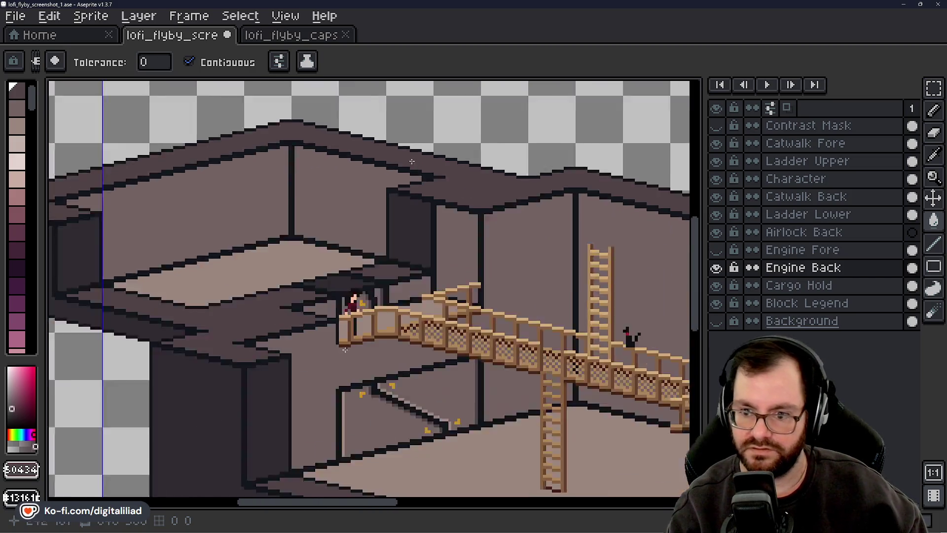
pyautogui.moveTo(354, 507); pyautogui.dragTo(377, 505)
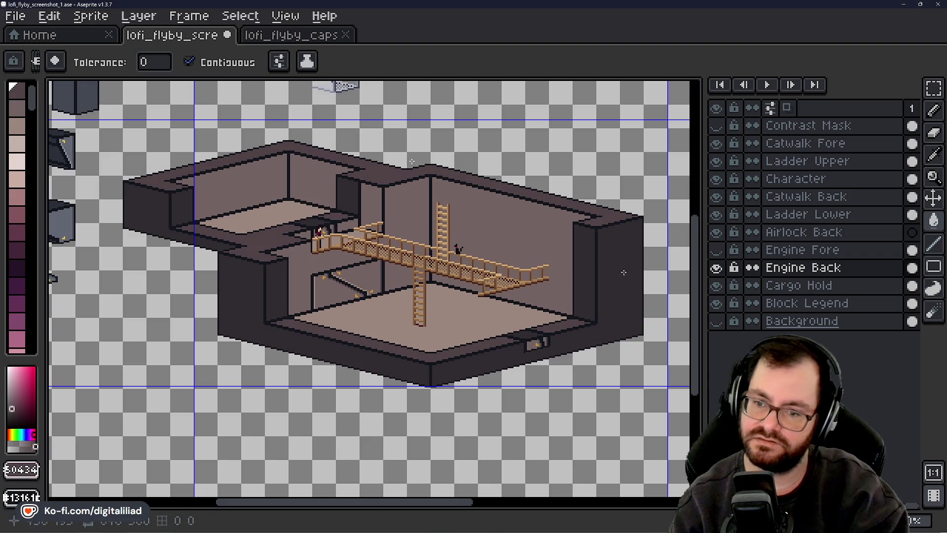
pyautogui.moveTo(698, 279); pyautogui.dragTo(698, 270)
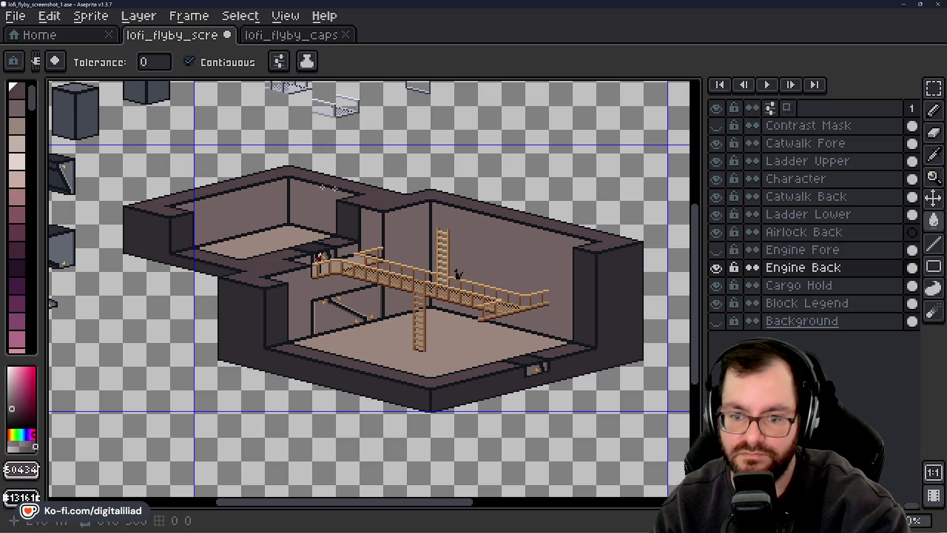
pyautogui.click(940, 95)
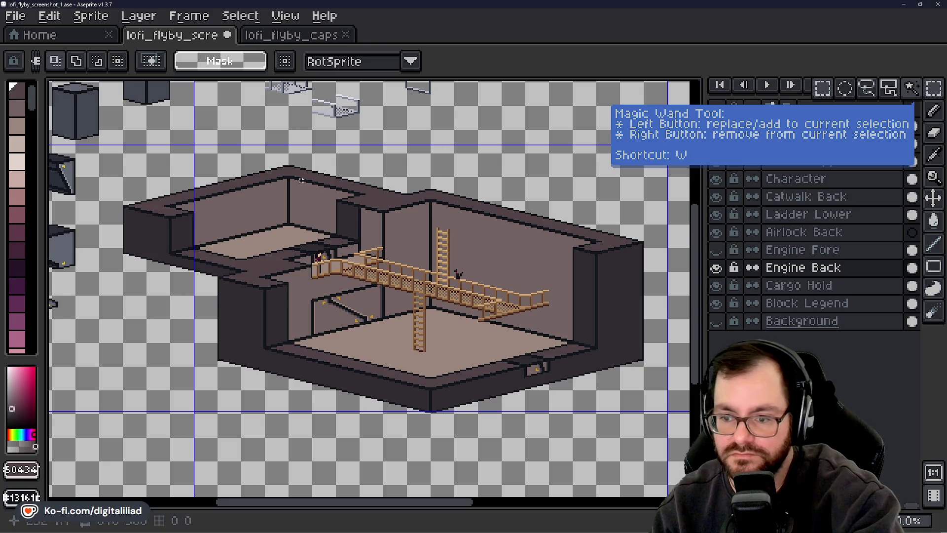
pyautogui.scroll(1, 459, 224)
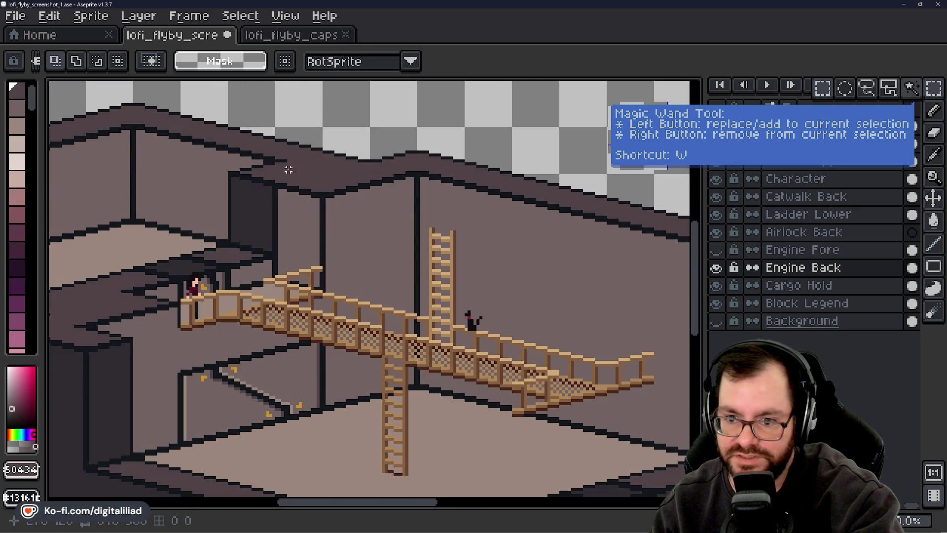
pyautogui.moveTo(326, 152); pyautogui.dragTo(547, 245)
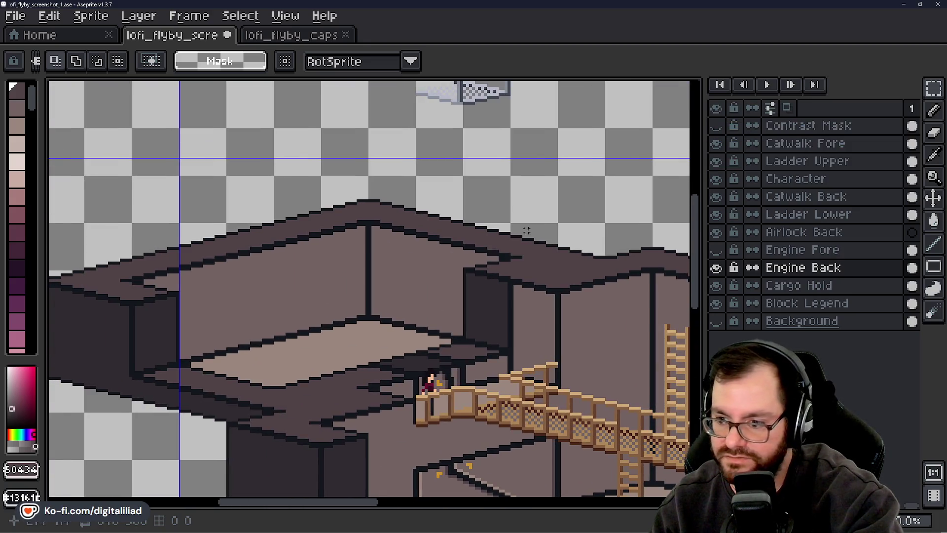
pyautogui.scroll(1, 571, 273)
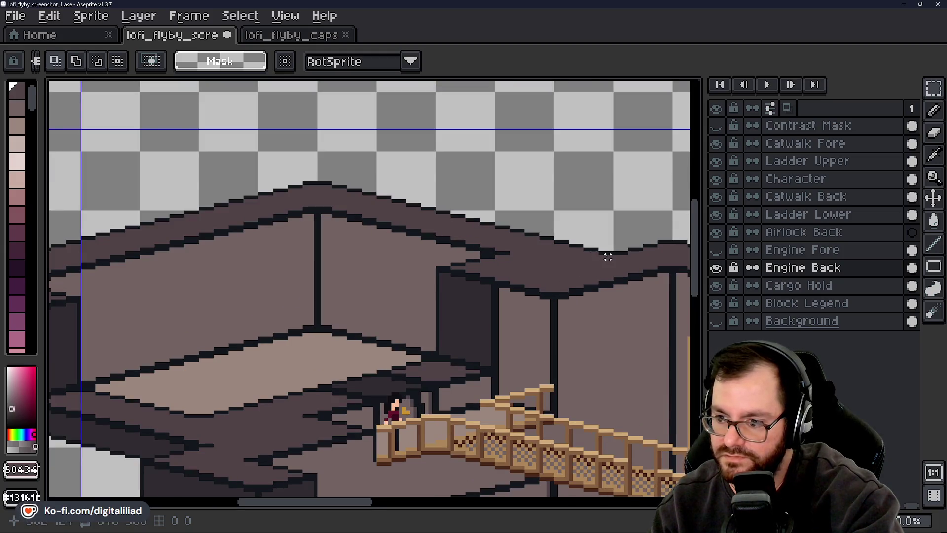
pyautogui.moveTo(612, 254)
pyautogui.mouseDown()
pyautogui.moveTo(256, 148)
pyautogui.moveTo(137, 140)
pyautogui.mouseUp()
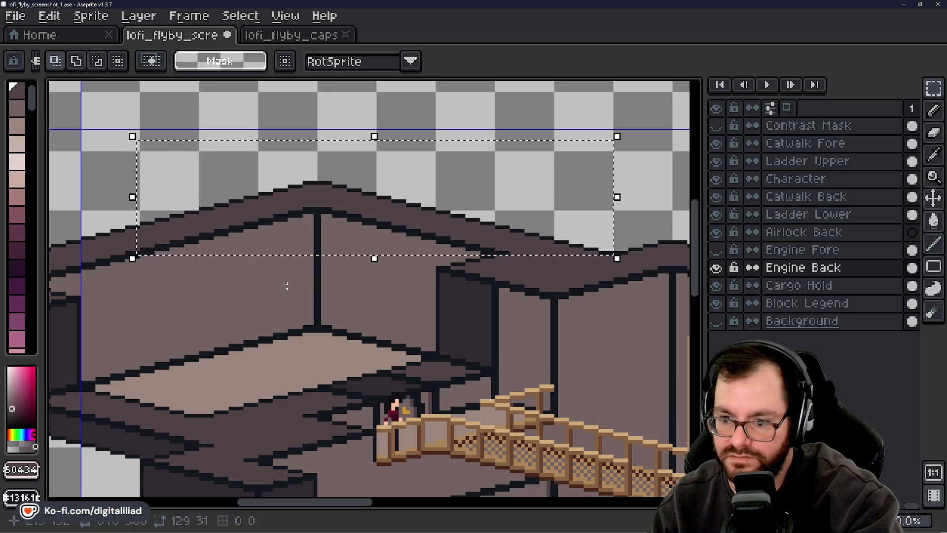
# Build a stepped selection around the upper back-wall block, extending it along the roof edge.
pyautogui.moveTo(287, 286); pyautogui.dragTo(358, 209)
pyautogui.moveTo(477, 206); pyautogui.dragTo(428, 244)
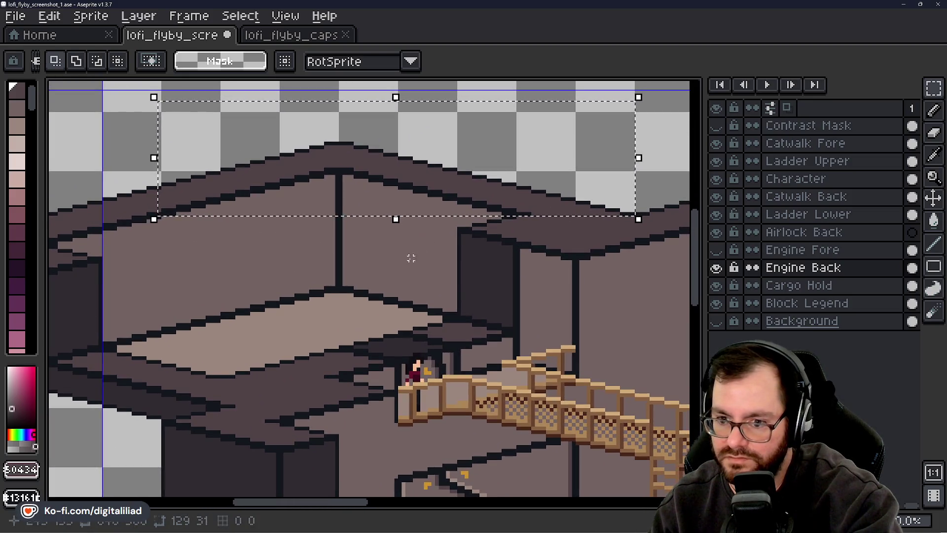
pyautogui.click(411, 258)
pyautogui.moveTo(352, 236); pyautogui.dragTo(312, 244)
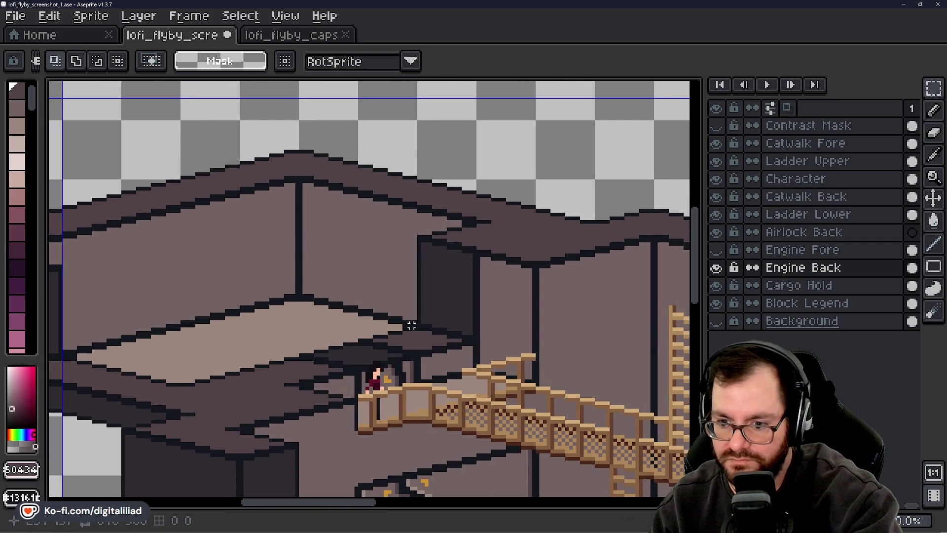
pyautogui.moveTo(416, 325)
pyautogui.mouseDown()
pyautogui.moveTo(277, 175)
pyautogui.moveTo(305, 148)
pyautogui.moveTo(250, 160)
pyautogui.moveTo(240, 143)
pyautogui.mouseUp()
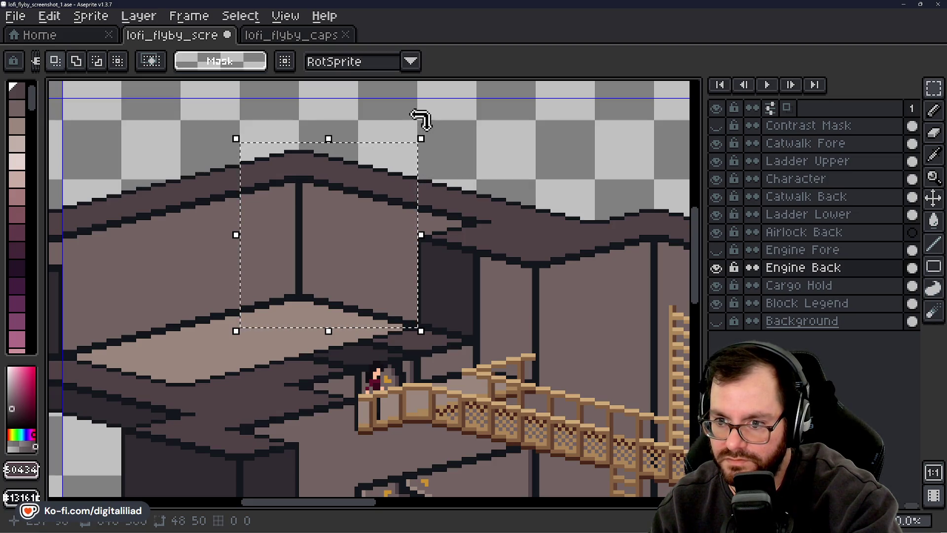
pyautogui.moveTo(418, 103)
pyautogui.mouseDown()
pyautogui.moveTo(440, 149)
pyautogui.moveTo(526, 224)
pyautogui.moveTo(431, 204)
pyautogui.moveTo(444, 214)
pyautogui.mouseUp()
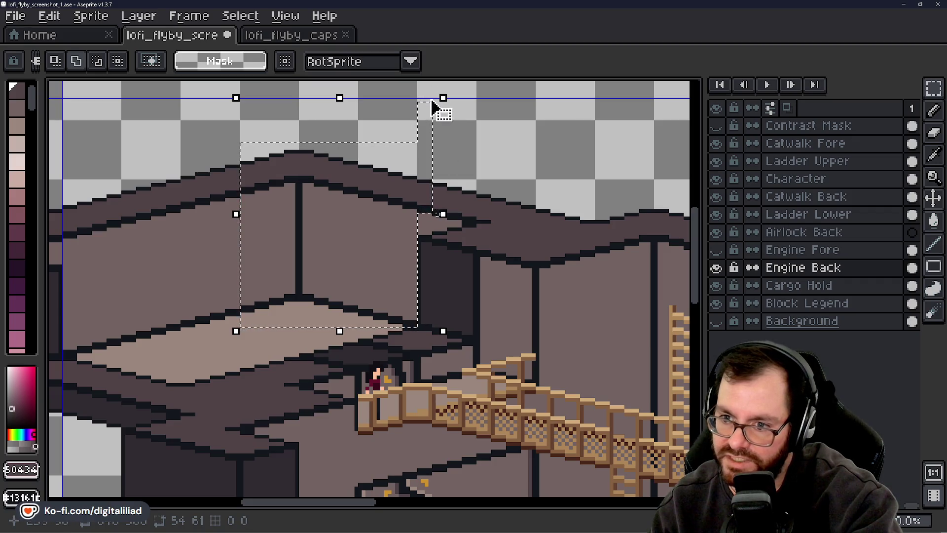
pyautogui.moveTo(411, 100)
pyautogui.mouseDown()
pyautogui.moveTo(456, 137)
pyautogui.moveTo(466, 165)
pyautogui.moveTo(448, 216)
pyautogui.mouseUp()
pyautogui.moveTo(433, 144)
pyautogui.mouseDown()
pyautogui.moveTo(455, 165)
pyautogui.moveTo(460, 219)
pyautogui.mouseUp()
pyautogui.moveTo(464, 162); pyautogui.dragTo(477, 221)
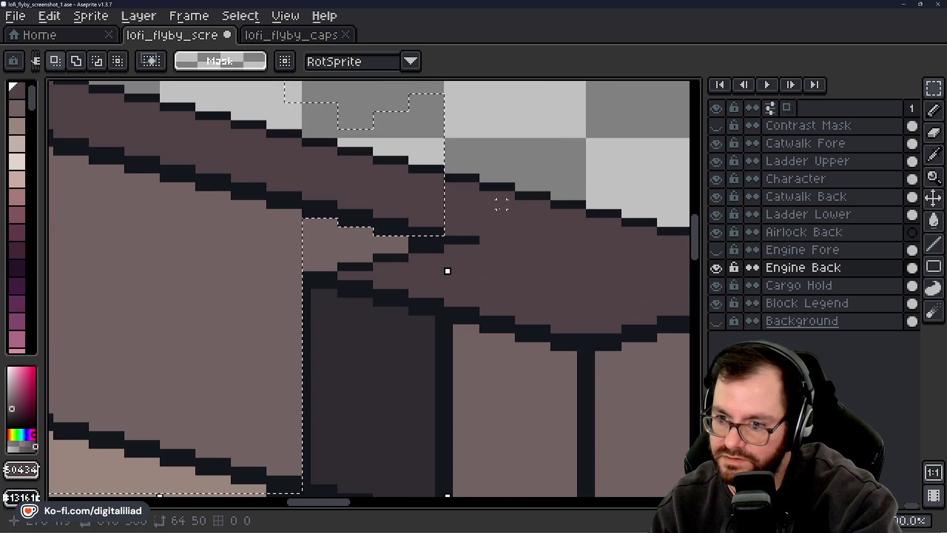
pyautogui.scroll(3, 498, 210)
pyautogui.scroll(-4, 306, 301)
pyautogui.scroll(3, 317, 275)
pyautogui.moveTo(302, 163); pyautogui.dragTo(324, 274)
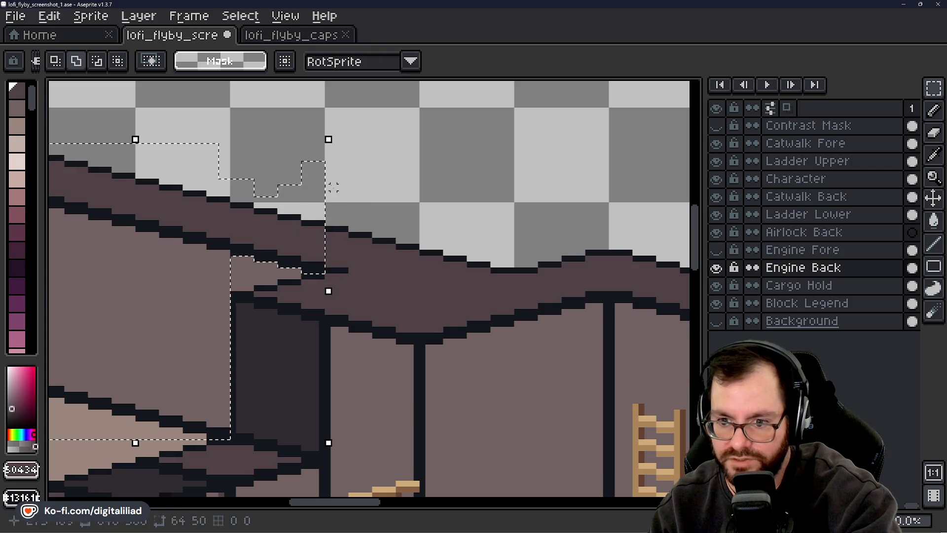
pyautogui.moveTo(327, 151)
pyautogui.mouseDown()
pyautogui.moveTo(401, 258)
pyautogui.moveTo(422, 271)
pyautogui.moveTo(514, 272)
pyautogui.mouseUp()
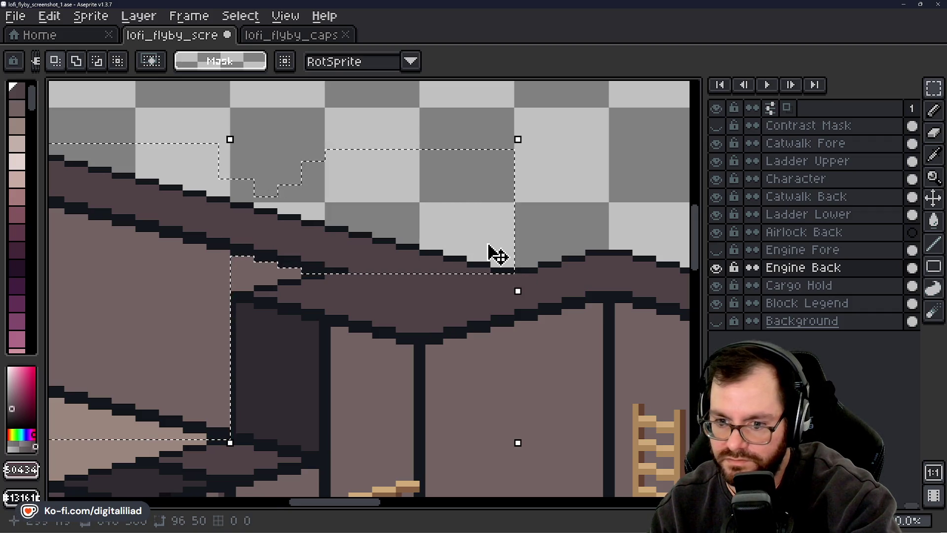
pyautogui.scroll(-2, 496, 250)
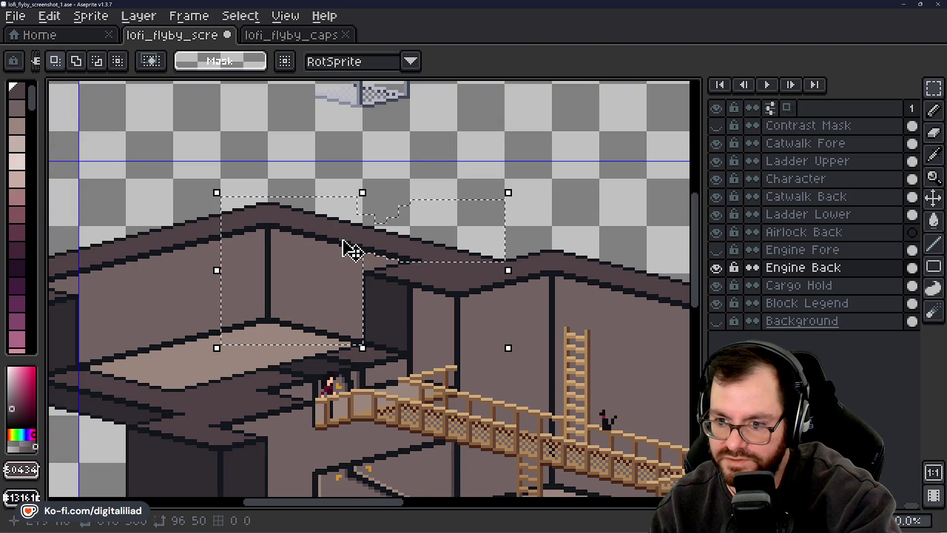
# Move the wall block left and down, nudge it one pixel, and commit.
pyautogui.moveTo(352, 251); pyautogui.dragTo(304, 262)
pyautogui.press('Left')
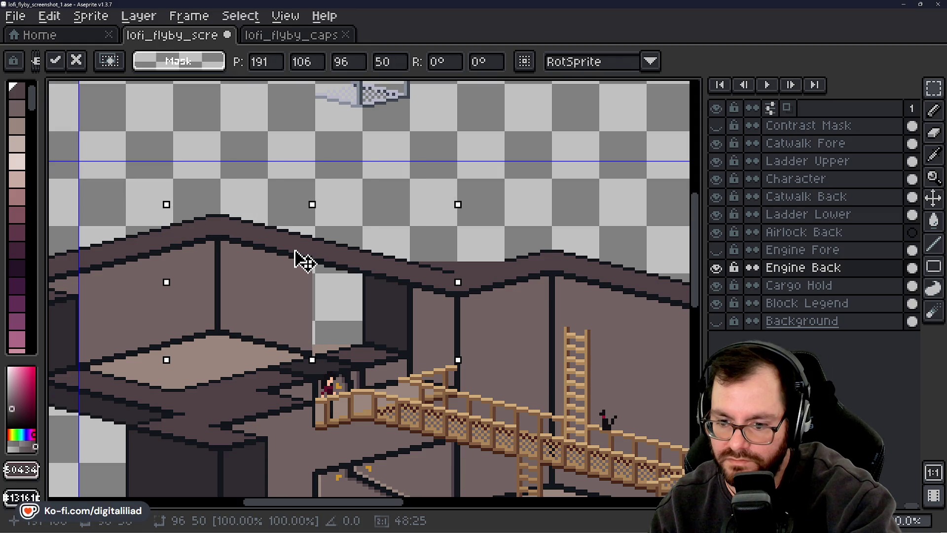
pyautogui.moveTo(304, 262)
pyautogui.mouseDown()
pyautogui.moveTo(313, 259)
pyautogui.moveTo(310, 271)
pyautogui.moveTo(302, 260)
pyautogui.mouseUp()
pyautogui.hotkey('ctrl', 'd')
pyautogui.scroll(1, 493, 239)
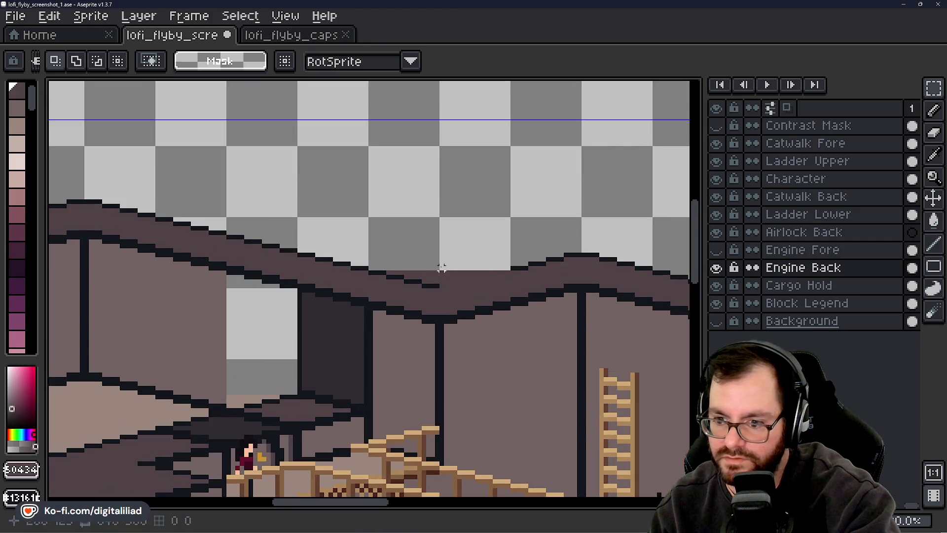
# Pencil a dark step along the roof edge above the gap.
pyautogui.scroll(1, 442, 267)
pyautogui.press('b')
pyautogui.moveTo(451, 274); pyautogui.dragTo(474, 274)
pyautogui.hotkey('ctrl', 'z')
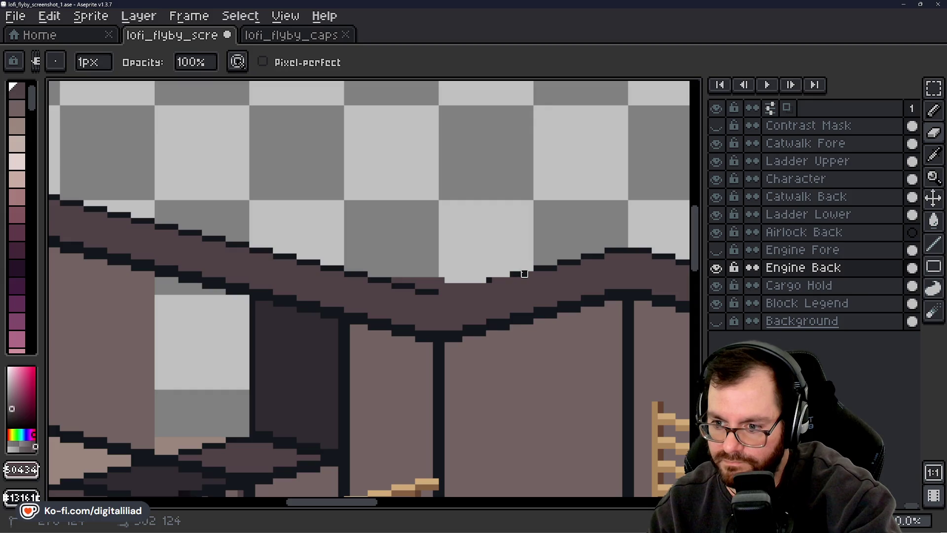
pyautogui.moveTo(501, 278); pyautogui.dragTo(447, 287)
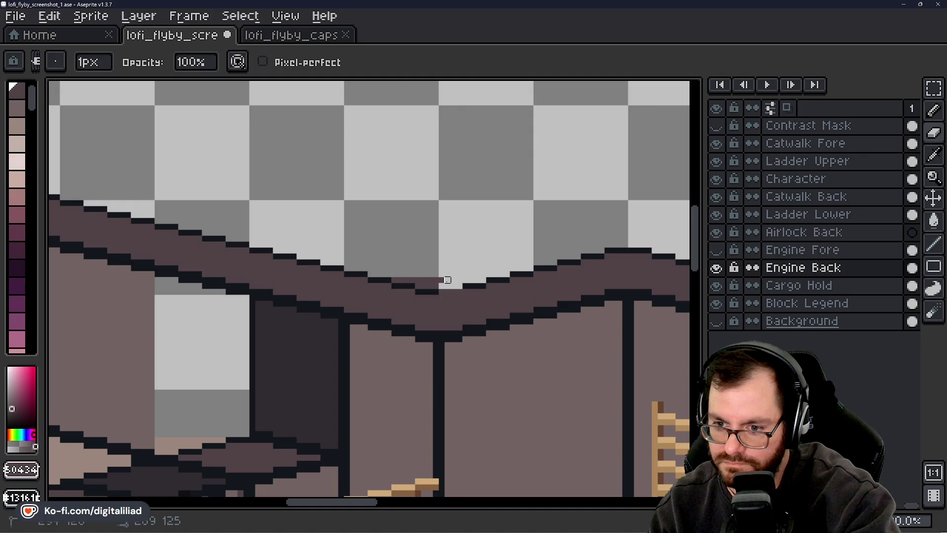
pyautogui.moveTo(431, 281)
pyautogui.mouseDown()
pyautogui.moveTo(457, 286)
pyautogui.moveTo(435, 280)
pyautogui.mouseUp()
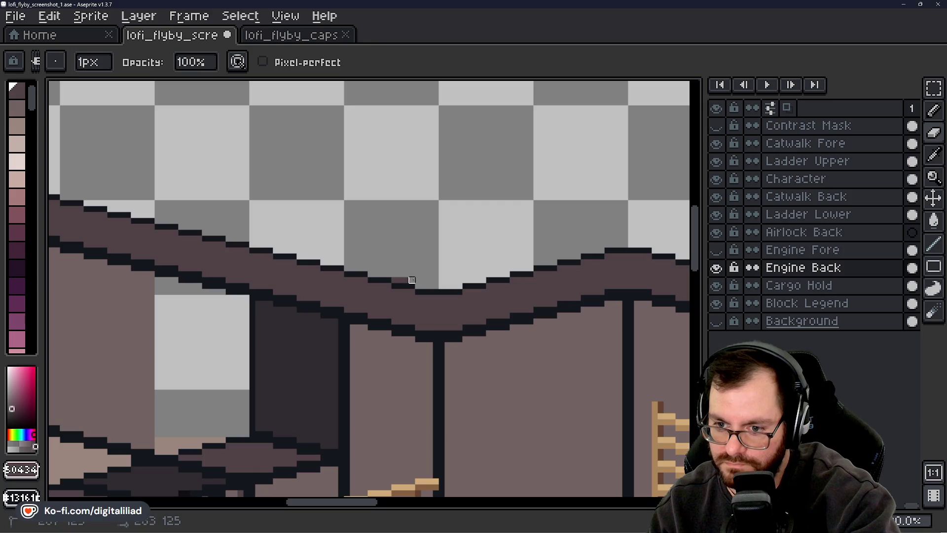
# Flood-fill the transparent wall gap with the mauve-brown wall shade.
pyautogui.scroll(-3, 484, 253)
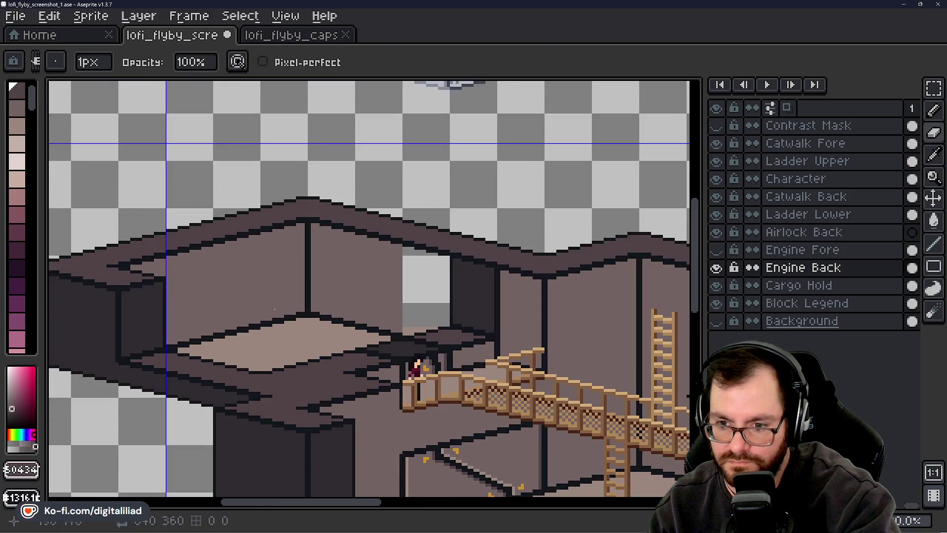
pyautogui.scroll(1, 339, 313)
pyautogui.press('g')
pyautogui.click(440, 303)
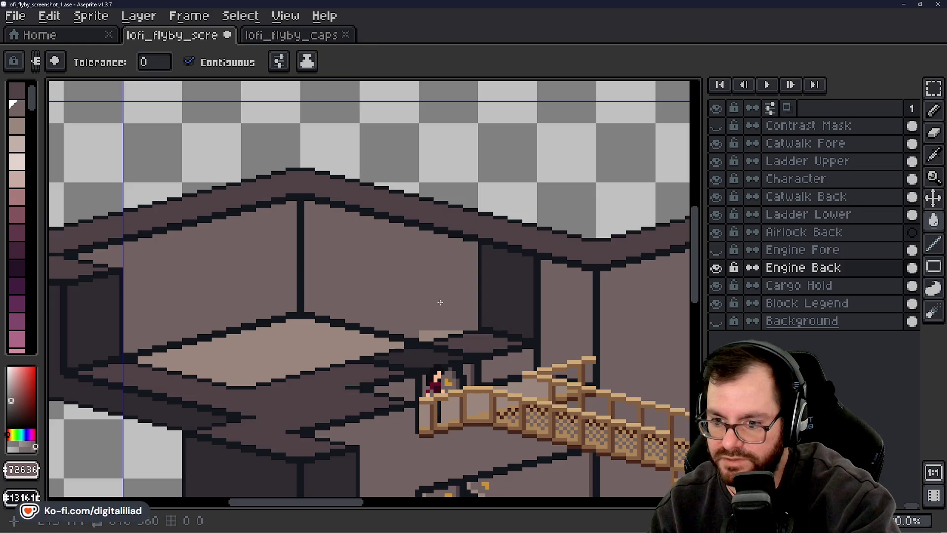
pyautogui.hotkey('ctrl', 'z')
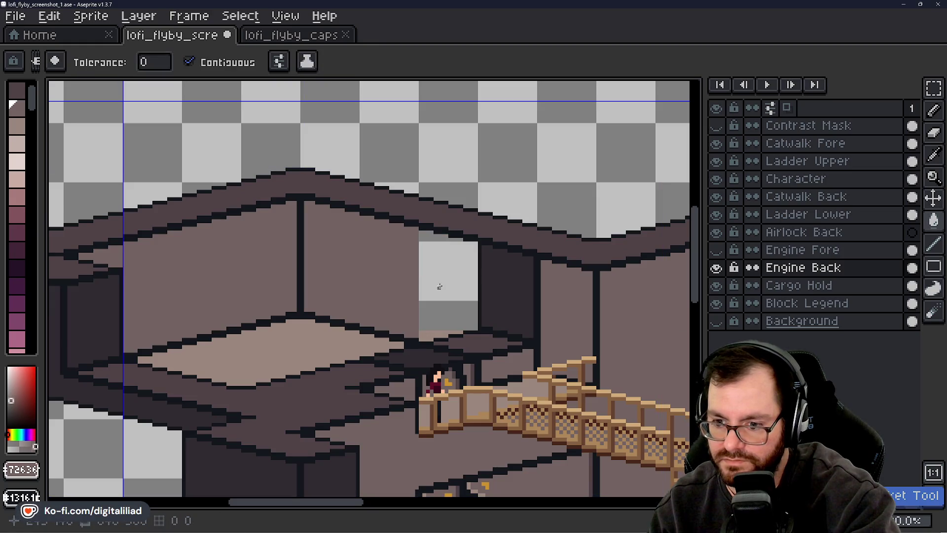
pyautogui.click(440, 287)
pyautogui.scroll(2, 440, 287)
pyautogui.press('b')
pyautogui.scroll(-1, 491, 340)
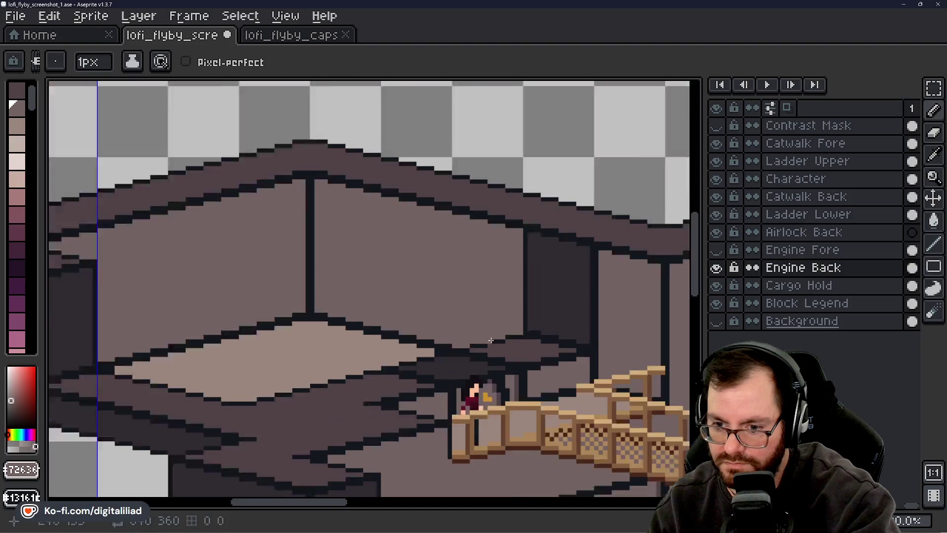
pyautogui.scroll(-2, 492, 341)
pyautogui.scroll(1, 295, 345)
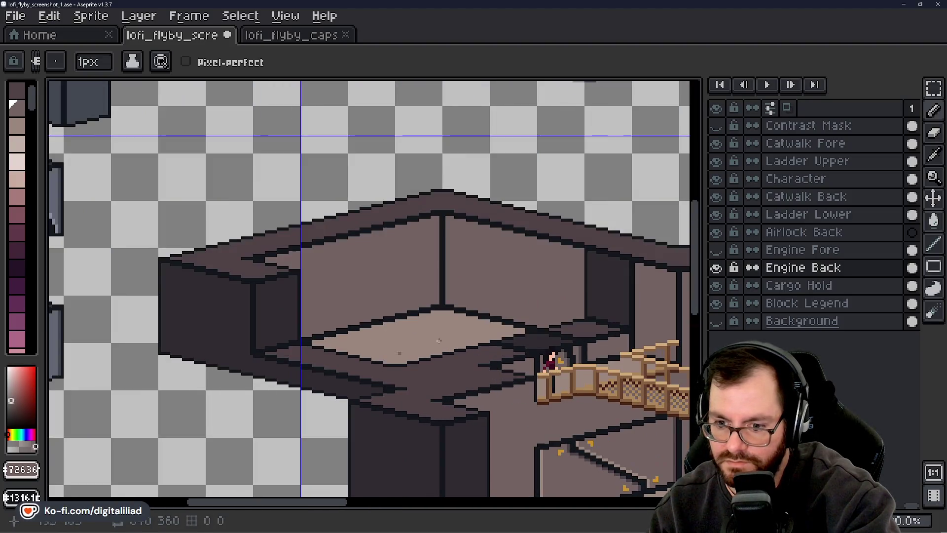
pyautogui.click(934, 88)
# Select the upper room's left wing with stepped rectangles along the floor edge.
pyautogui.moveTo(118, 223)
pyautogui.mouseDown()
pyautogui.moveTo(303, 328)
pyautogui.moveTo(360, 380)
pyautogui.mouseUp()
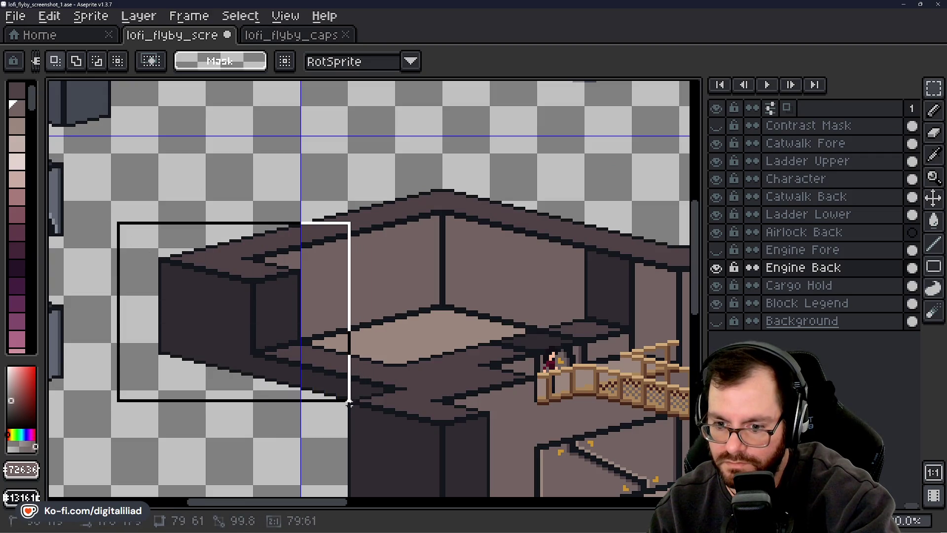
pyautogui.scroll(3, 346, 403)
pyautogui.moveTo(347, 403)
pyautogui.mouseDown()
pyautogui.moveTo(340, 302)
pyautogui.moveTo(333, 312)
pyautogui.moveTo(346, 274)
pyautogui.moveTo(338, 260)
pyautogui.mouseUp()
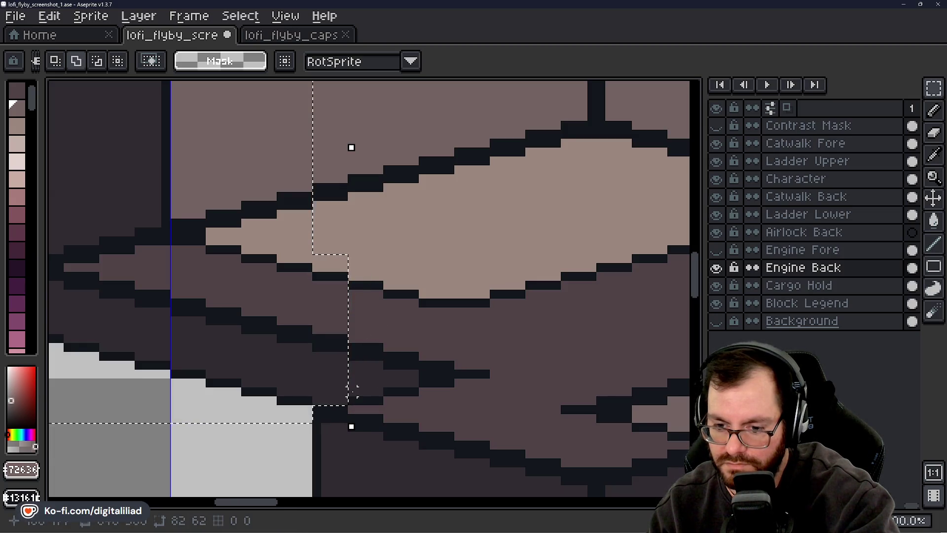
pyautogui.moveTo(378, 329); pyautogui.dragTo(385, 256)
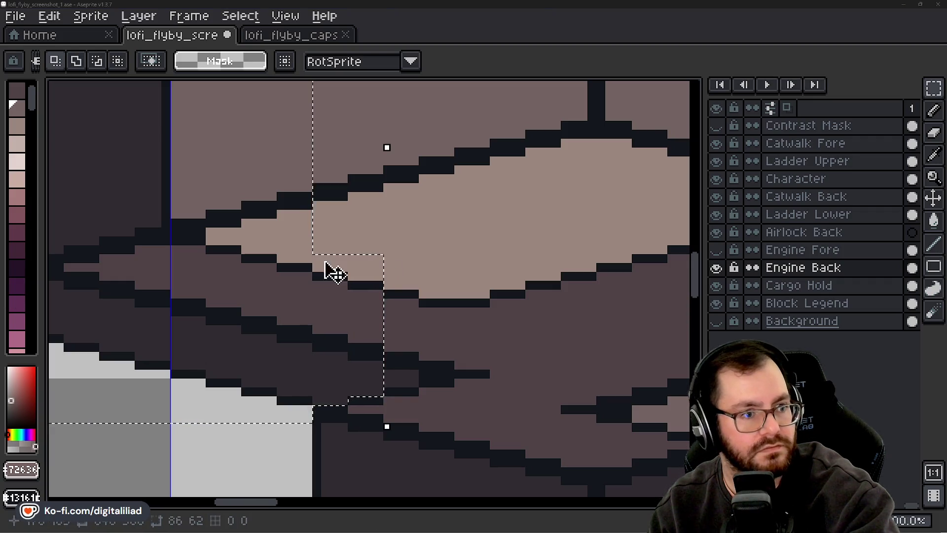
pyautogui.moveTo(387, 381)
pyautogui.mouseDown()
pyautogui.moveTo(403, 273)
pyautogui.moveTo(420, 271)
pyautogui.mouseUp()
pyautogui.moveTo(423, 371)
pyautogui.mouseDown()
pyautogui.moveTo(438, 267)
pyautogui.moveTo(454, 254)
pyautogui.mouseUp()
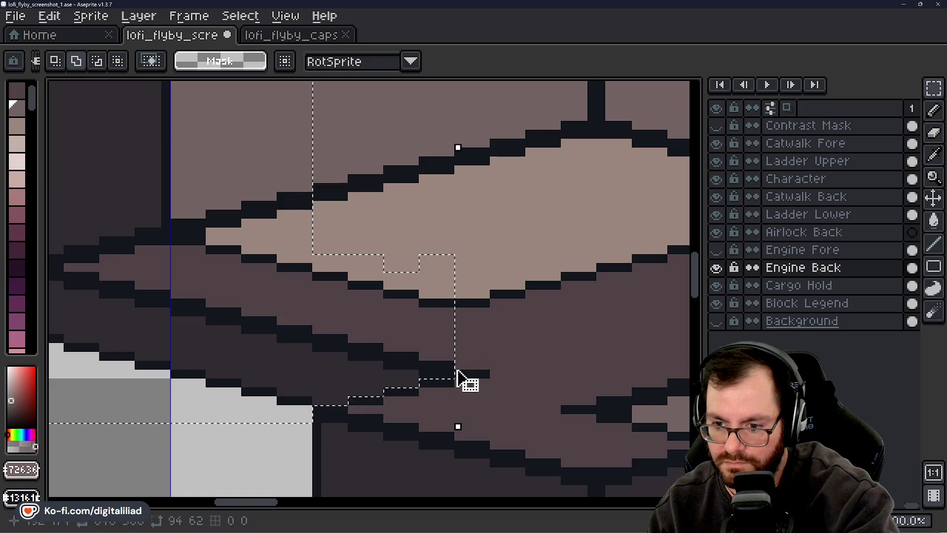
pyautogui.moveTo(454, 378)
pyautogui.mouseDown()
pyautogui.moveTo(496, 285)
pyautogui.moveTo(492, 259)
pyautogui.mouseUp()
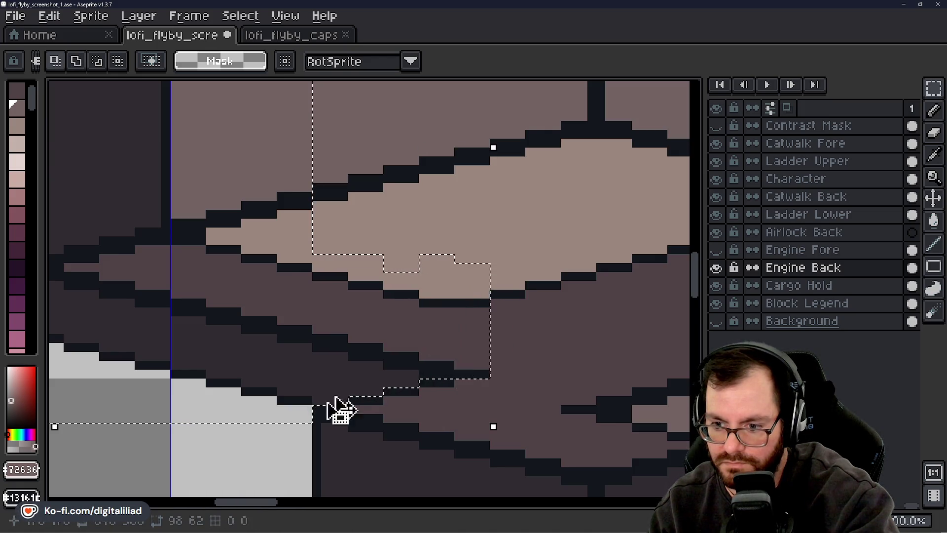
pyautogui.scroll(-2, 326, 354)
# Shift the left wing right and down and commit it in place.
pyautogui.moveTo(302, 394)
pyautogui.mouseDown()
pyautogui.moveTo(372, 345)
pyautogui.moveTo(393, 380)
pyautogui.moveTo(299, 392)
pyautogui.moveTo(357, 387)
pyautogui.moveTo(368, 374)
pyautogui.moveTo(376, 385)
pyautogui.mouseUp()
pyautogui.scroll(-2, 355, 387)
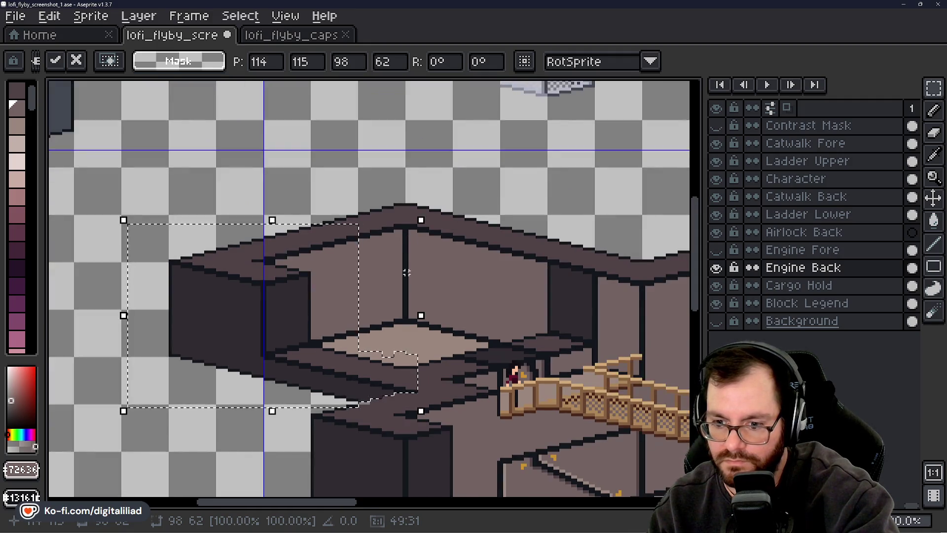
pyautogui.press('Return')
pyautogui.scroll(-2, 386, 306)
pyautogui.scroll(-1, 397, 348)
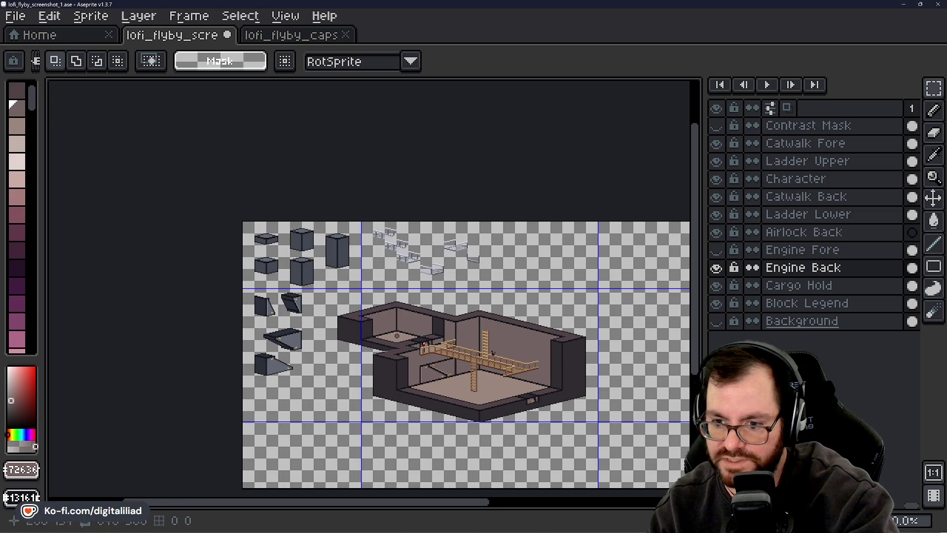
# Pick the dark outline colour and paint a pixel on the upper-left ledge.
pyautogui.scroll(2, 397, 335)
pyautogui.scroll(2, 342, 274)
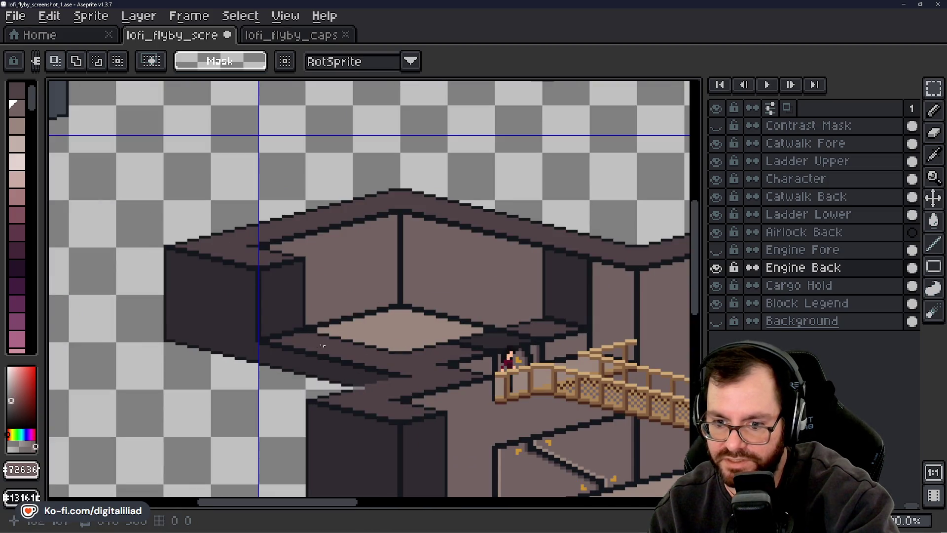
pyautogui.scroll(-2, 342, 280)
pyautogui.scroll(5, 412, 307)
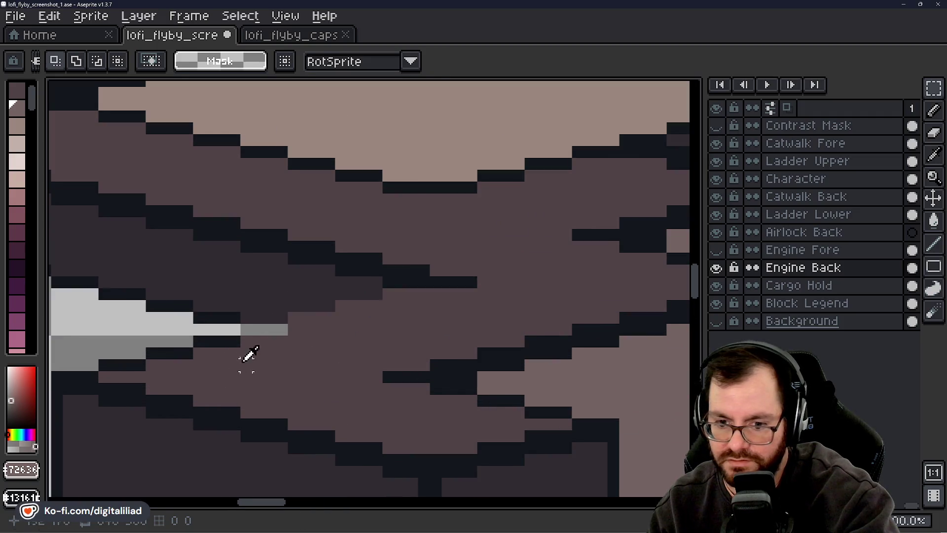
pyautogui.keyDown('alt'); pyautogui.click(225, 343); pyautogui.keyUp('alt')
pyautogui.click(249, 340)
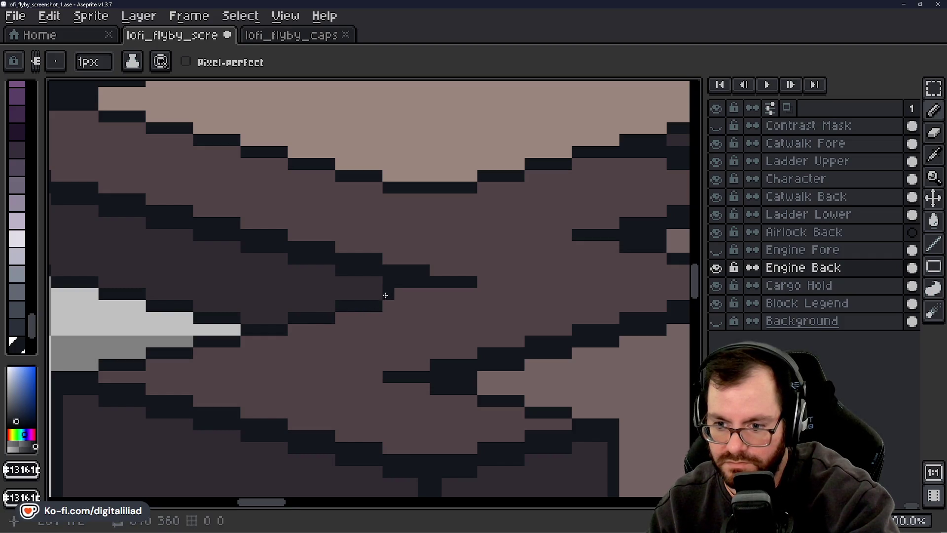
# Toggle the Engine Fore layer on and off to compare the scene.
pyautogui.scroll(-4, 423, 294)
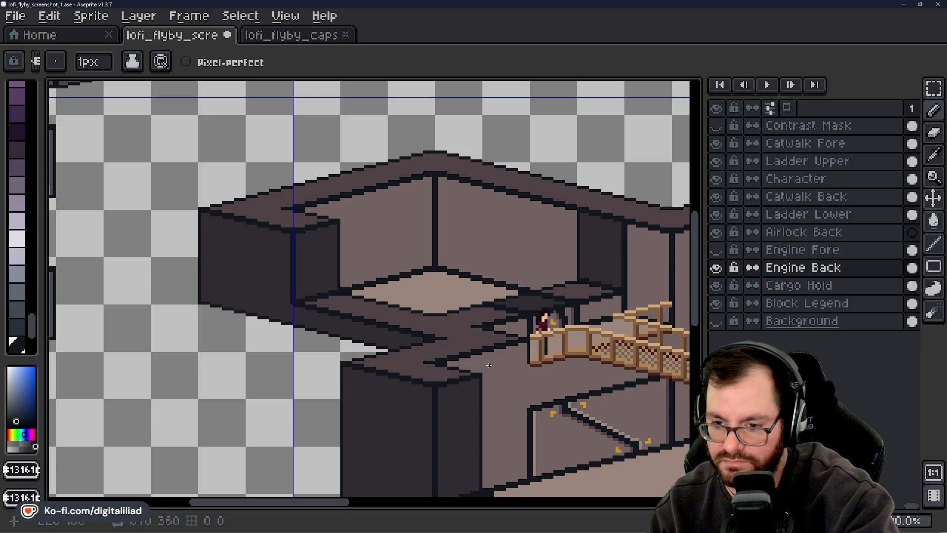
pyautogui.scroll(-2, 537, 329)
pyautogui.scroll(-2, 414, 341)
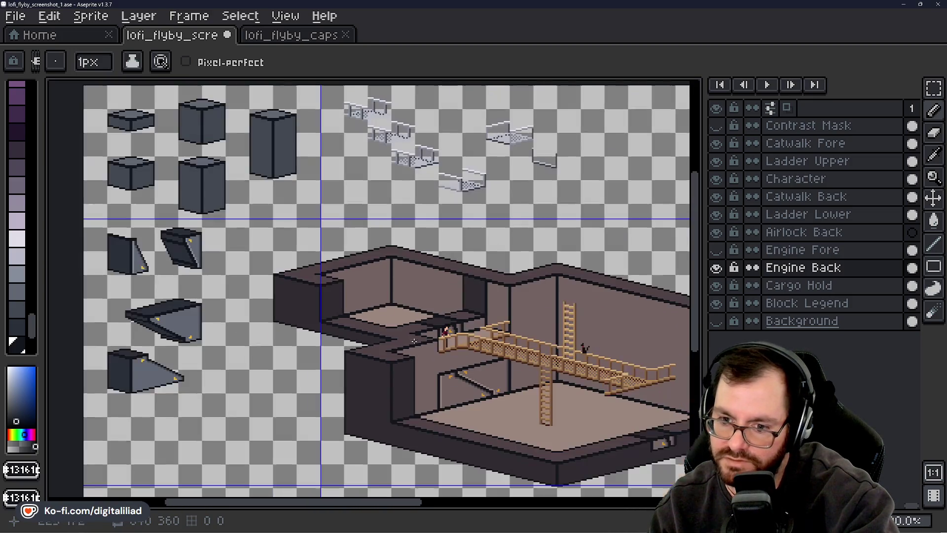
pyautogui.scroll(-2, 433, 346)
pyautogui.scroll(4, 296, 280)
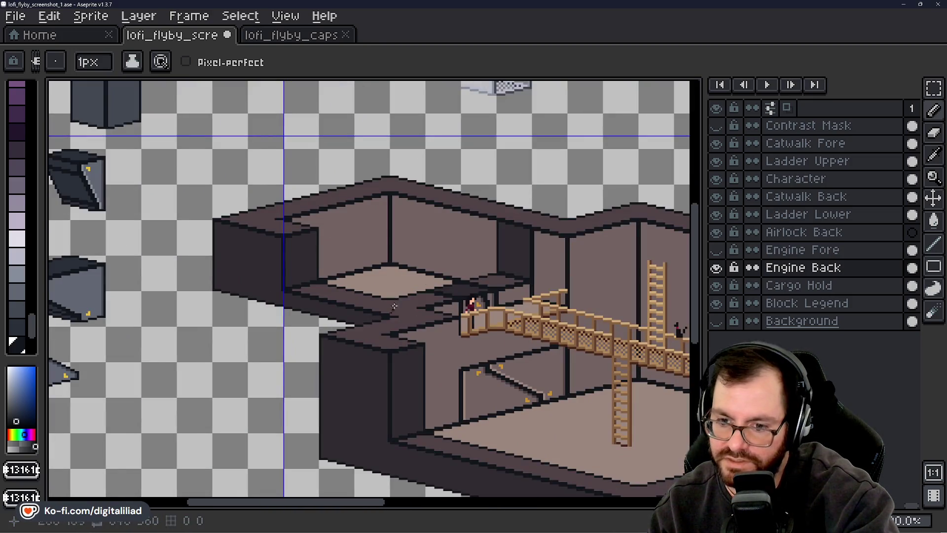
pyautogui.hscroll(3, 428, 275)
pyautogui.click(718, 250)
pyautogui.click(718, 250)
pyautogui.click(718, 251)
pyautogui.click(718, 250)
# Hide the Engine Fore layer and save lofi_flyby_screenshot_1.ase.
pyautogui.click(718, 250)
pyautogui.click(718, 250)
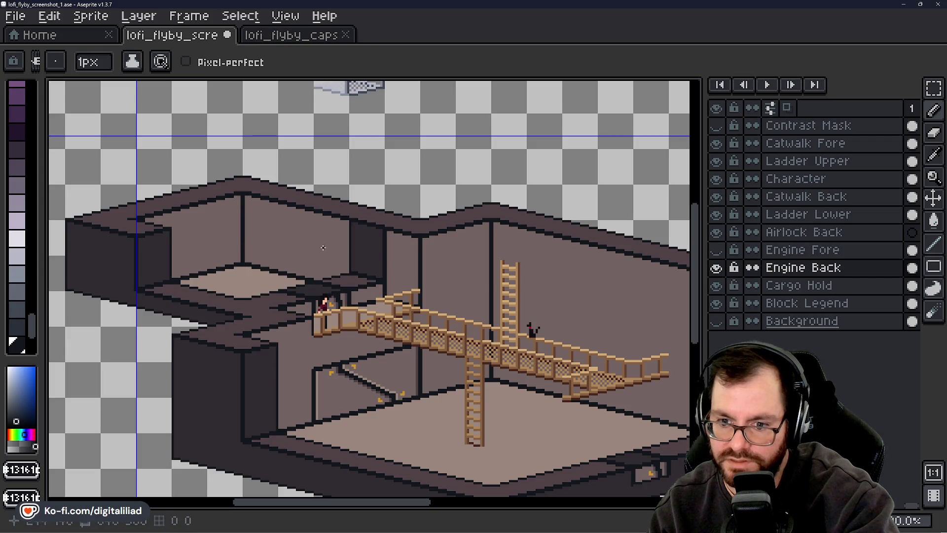
pyautogui.scroll(2, 324, 247)
pyautogui.scroll(-2, 324, 248)
pyautogui.scroll(1, 296, 289)
pyautogui.hotkey('ctrl', 's')
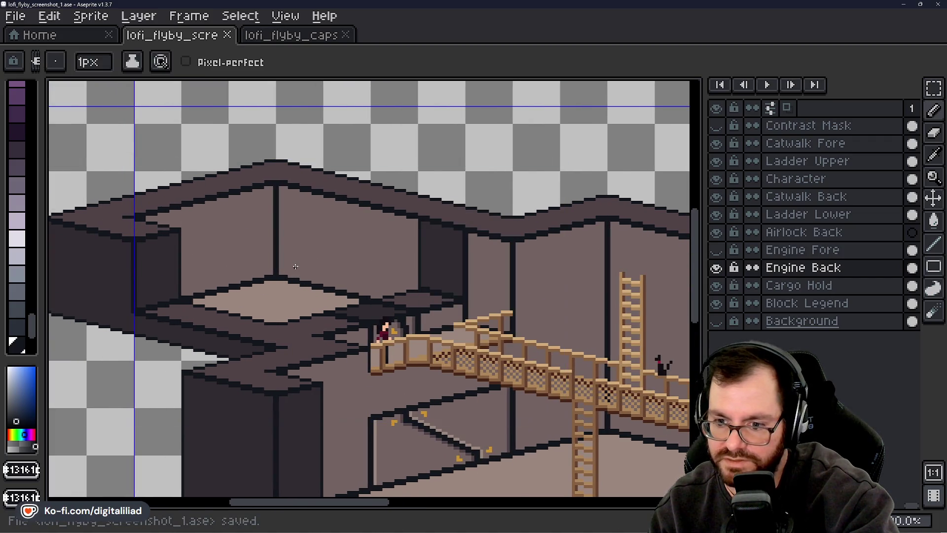
pyautogui.scroll(-3, 295, 266)
pyautogui.scroll(2, 291, 264)
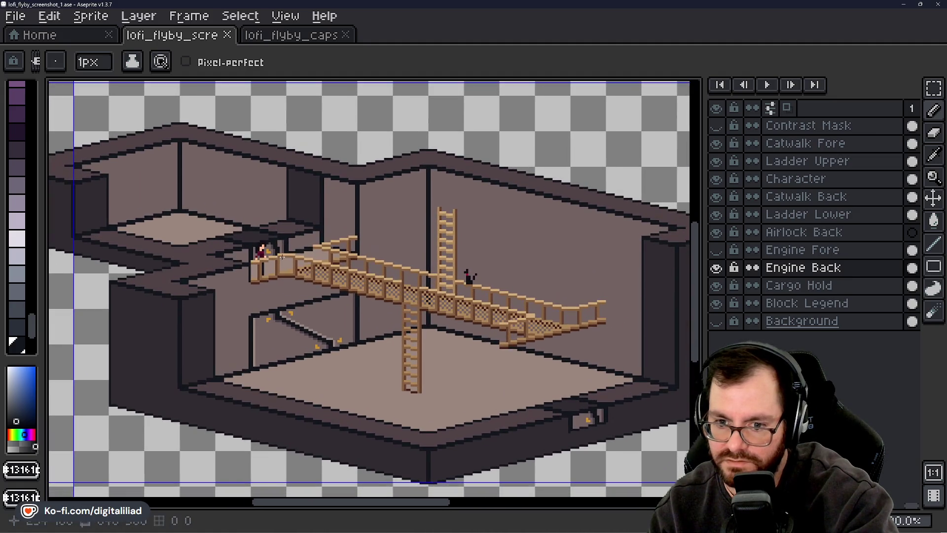
# Marquee-select the character at the catwalk's left end and move it to the right end.
pyautogui.click(934, 89)
pyautogui.scroll(2, 138, 197)
pyautogui.moveTo(274, 226)
pyautogui.mouseDown()
pyautogui.moveTo(404, 363)
pyautogui.moveTo(423, 343)
pyautogui.moveTo(116, 271)
pyautogui.moveTo(364, 254)
pyautogui.moveTo(374, 280)
pyautogui.moveTo(502, 310)
pyautogui.moveTo(419, 284)
pyautogui.moveTo(437, 305)
pyautogui.moveTo(384, 306)
pyautogui.moveTo(377, 282)
pyautogui.moveTo(541, 318)
pyautogui.moveTo(574, 339)
pyautogui.mouseUp()
pyautogui.press('Escape')
pyautogui.click(834, 180)
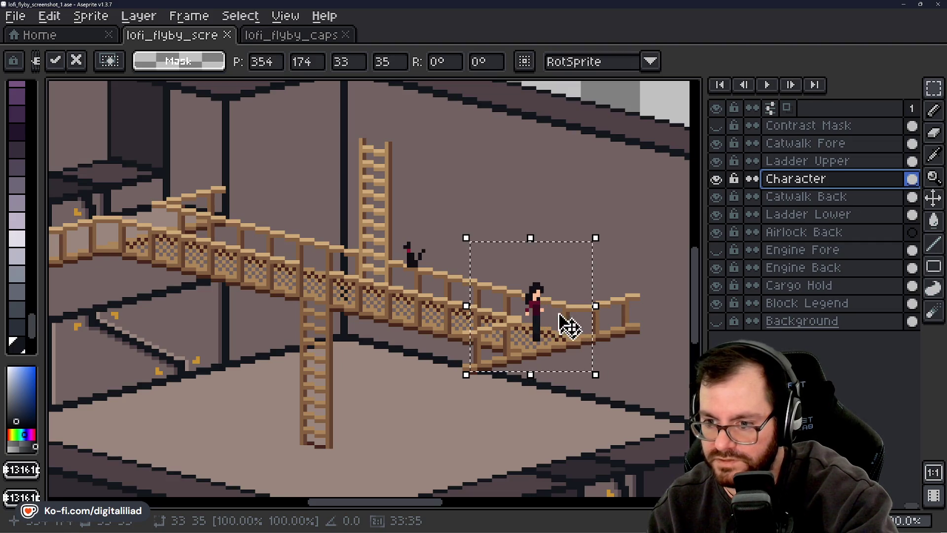
pyautogui.click(508, 135)
pyautogui.scroll(-2, 471, 214)
pyautogui.scroll(1, 472, 220)
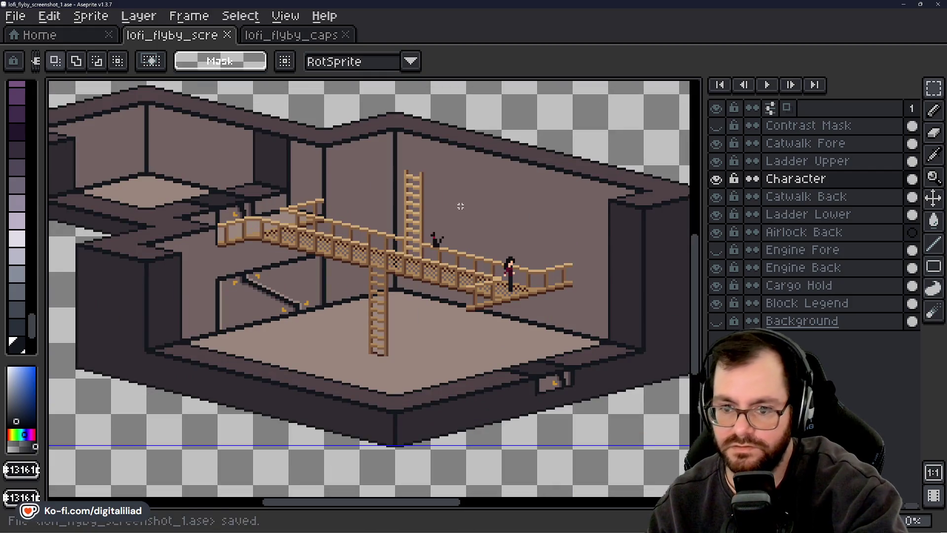
pyautogui.scroll(-2, 332, 227)
pyautogui.scroll(2, 387, 321)
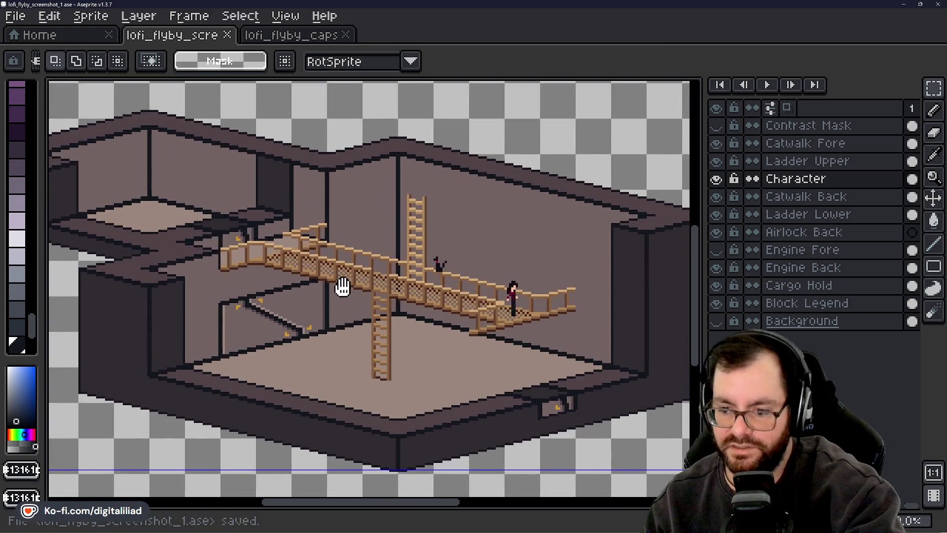
pyautogui.scroll(-2, 342, 287)
pyautogui.scroll(2, 198, 144)
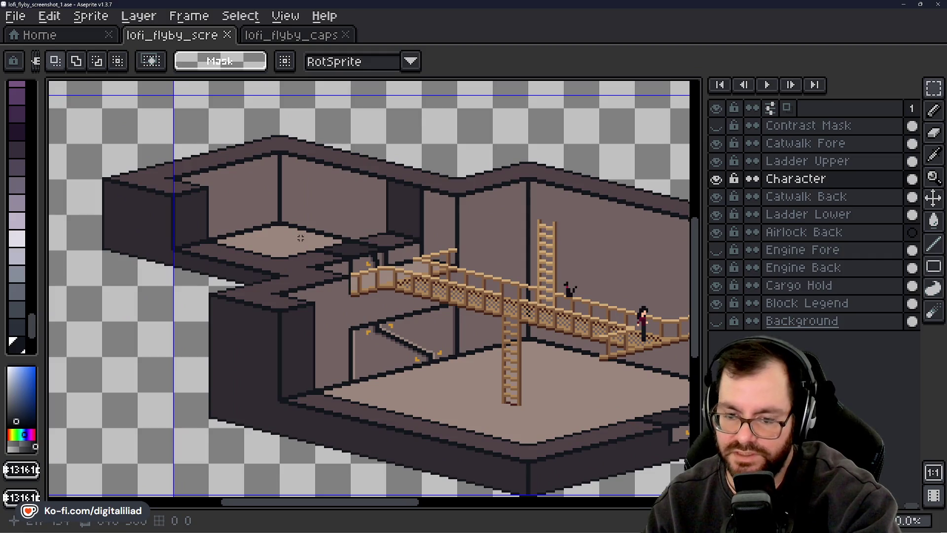
pyautogui.scroll(-2, 296, 237)
pyautogui.scroll(2, 266, 226)
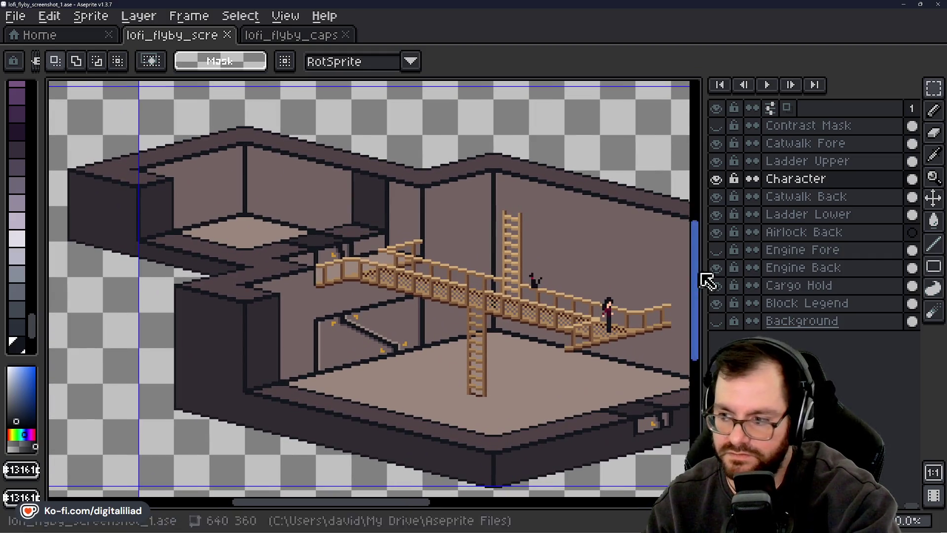
# Toggle the Engine Fore layer's visibility on and off to compare the scene.
pyautogui.click(716, 250)
pyautogui.click(721, 251)
pyautogui.click(722, 251)
pyautogui.click(722, 252)
pyautogui.click(722, 251)
pyautogui.click(721, 252)
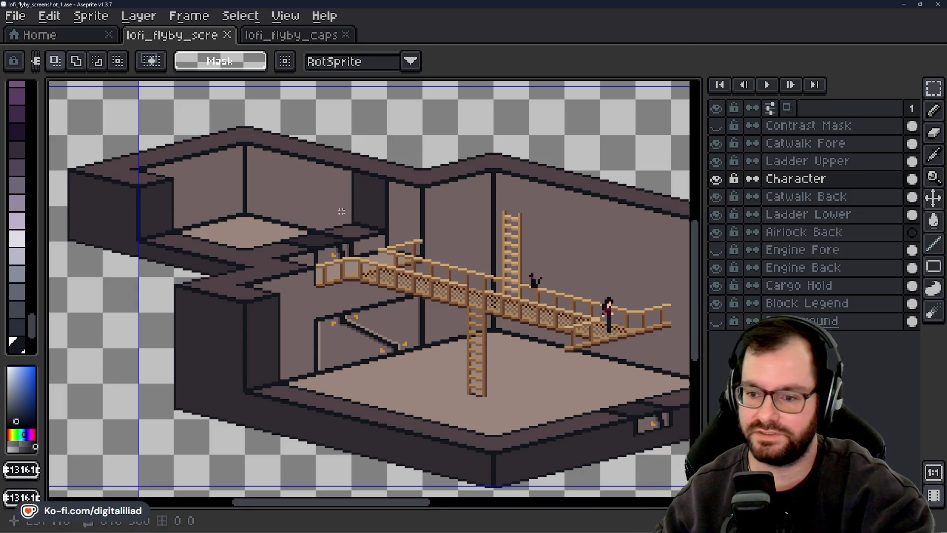
pyautogui.scroll(1, 341, 212)
pyautogui.doubleClick(717, 252)
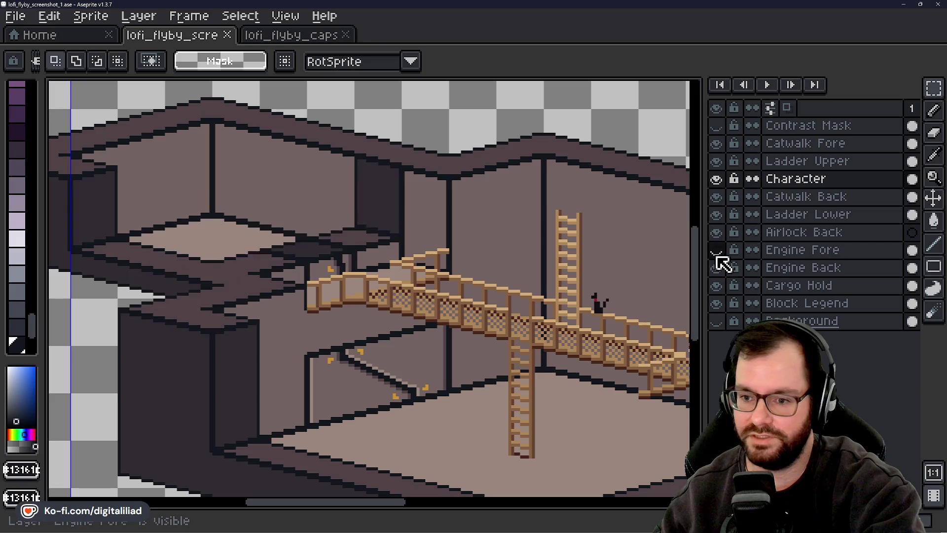
# Zoom in on the upper-left wall block and draw a rectangular selection over its faces.
pyautogui.moveTo(276, 294); pyautogui.dragTo(386, 327)
pyautogui.scroll(1, 370, 313)
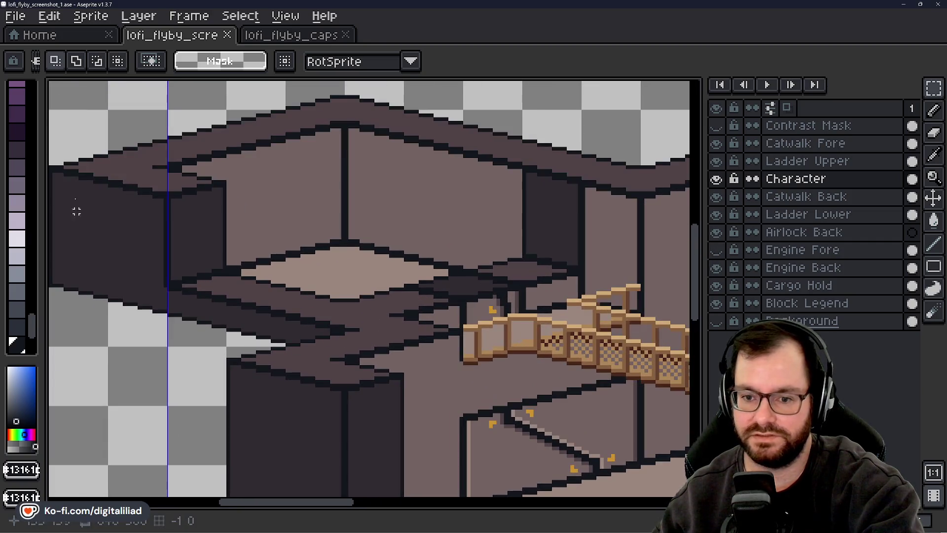
pyautogui.scroll(1, 74, 211)
pyautogui.scroll(1, 271, 227)
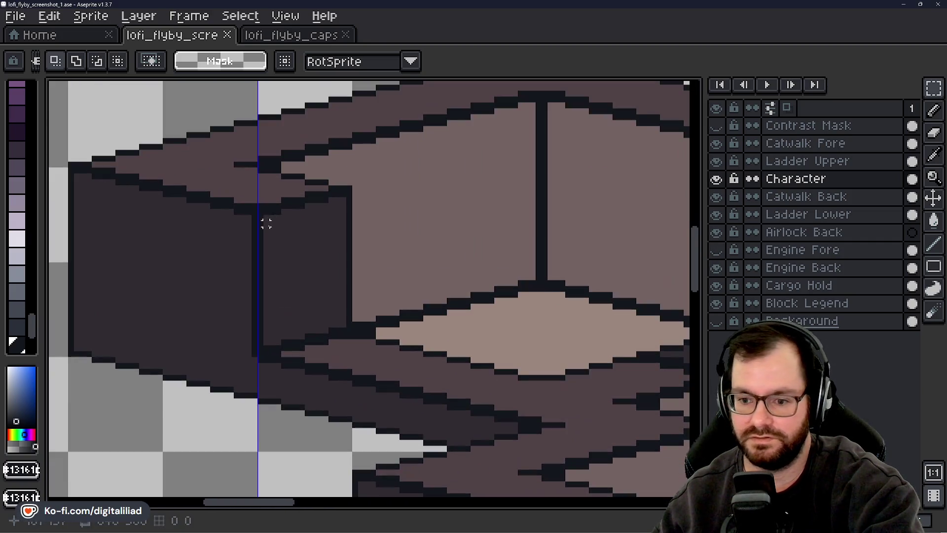
pyautogui.moveTo(349, 189)
pyautogui.mouseDown()
pyautogui.moveTo(217, 324)
pyautogui.moveTo(178, 330)
pyautogui.moveTo(189, 330)
pyautogui.mouseUp()
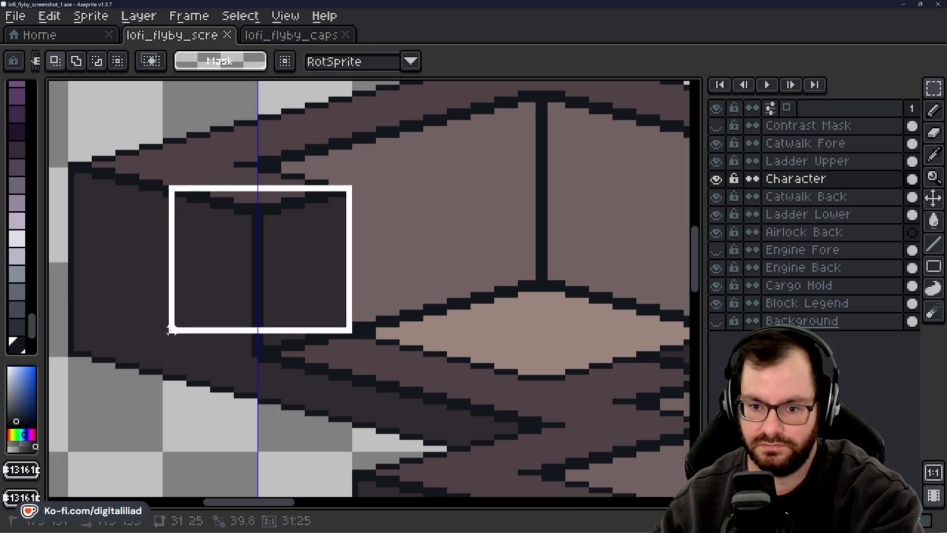
pyautogui.moveTo(166, 330); pyautogui.dragTo(166, 330)
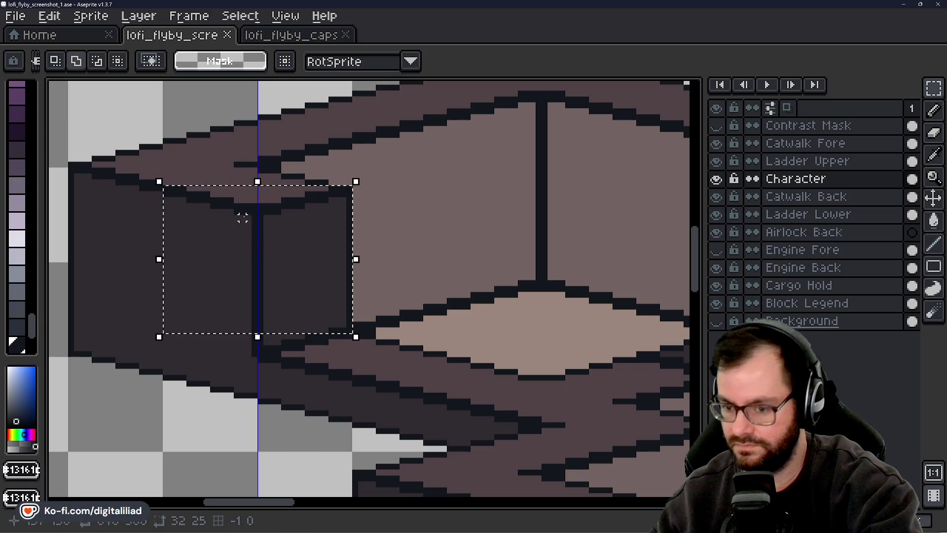
# Add extra rectangles along the block's top face and bottom edge to the selection.
pyautogui.moveTo(326, 181)
pyautogui.mouseDown()
pyautogui.moveTo(200, 228)
pyautogui.moveTo(182, 277)
pyautogui.moveTo(194, 267)
pyautogui.mouseUp()
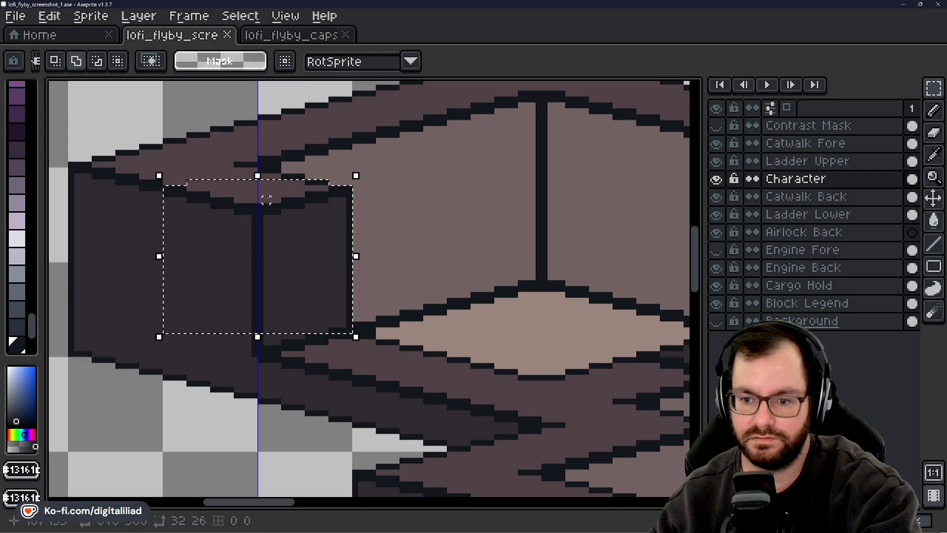
pyautogui.moveTo(301, 176)
pyautogui.mouseDown()
pyautogui.moveTo(195, 212)
pyautogui.moveTo(226, 202)
pyautogui.mouseUp()
pyautogui.moveTo(280, 169)
pyautogui.mouseDown()
pyautogui.moveTo(223, 194)
pyautogui.moveTo(234, 197)
pyautogui.mouseUp()
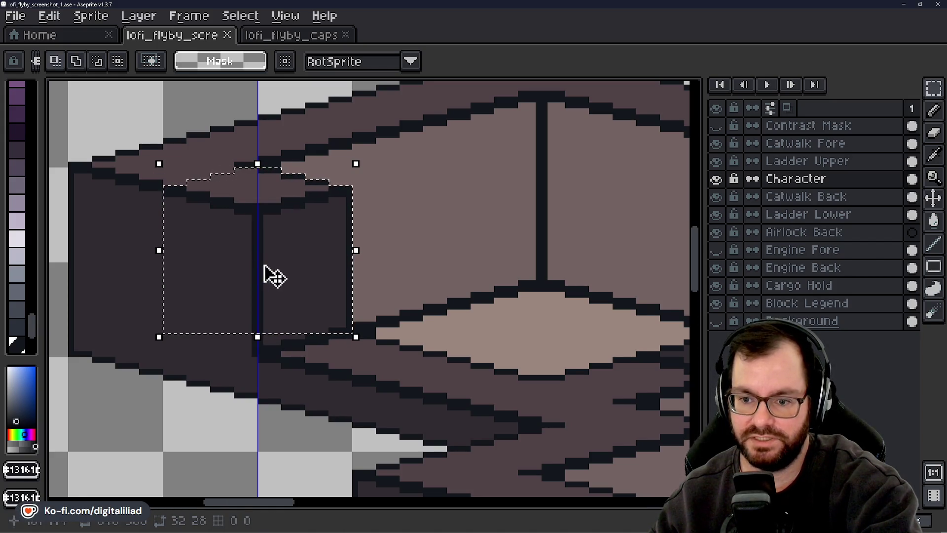
pyautogui.scroll(-3, 254, 271)
pyautogui.hscroll(3, 254, 272)
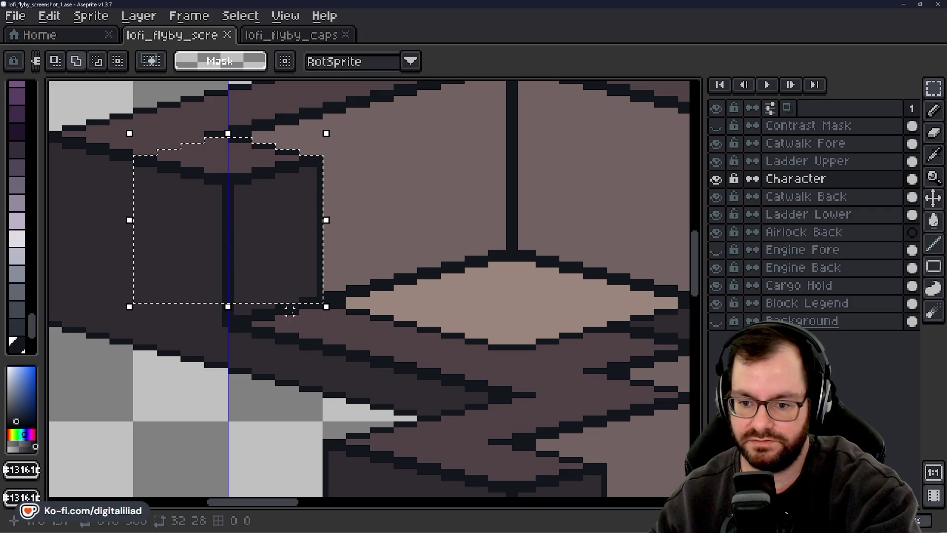
pyautogui.moveTo(298, 307)
pyautogui.mouseDown()
pyautogui.moveTo(253, 262)
pyautogui.moveTo(159, 246)
pyautogui.mouseUp()
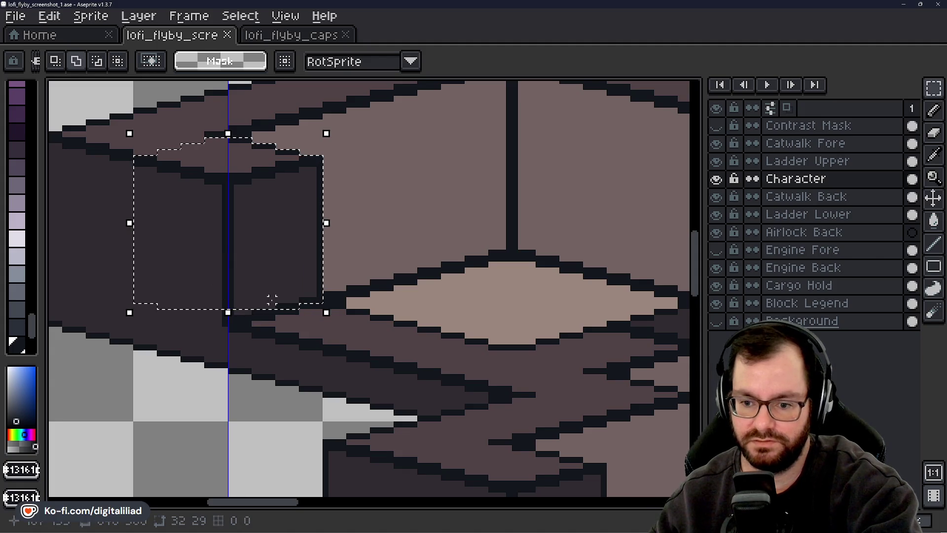
pyautogui.moveTo(275, 314); pyautogui.dragTo(181, 287)
pyautogui.moveTo(251, 319)
pyautogui.mouseDown()
pyautogui.moveTo(195, 299)
pyautogui.moveTo(205, 297)
pyautogui.mouseUp()
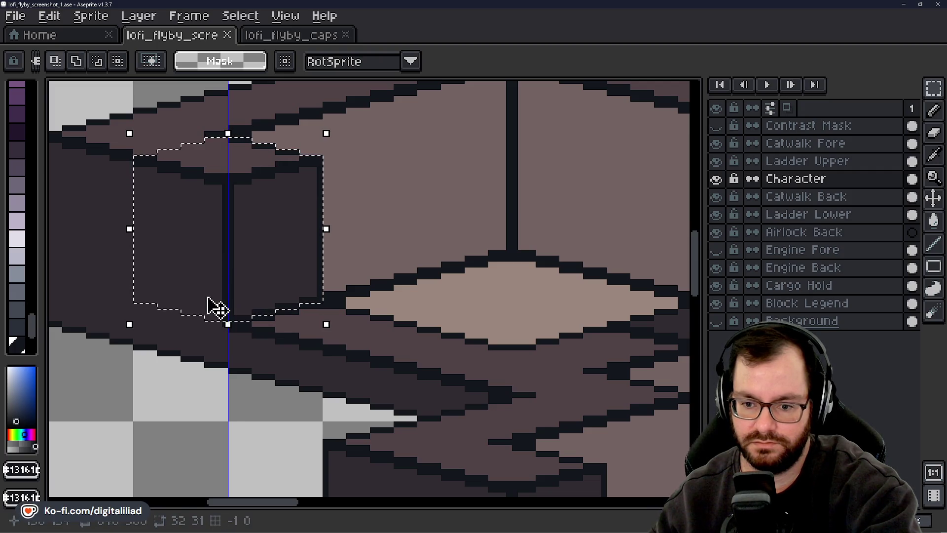
pyautogui.scroll(-2, 226, 290)
pyautogui.moveTo(363, 244); pyautogui.dragTo(261, 262)
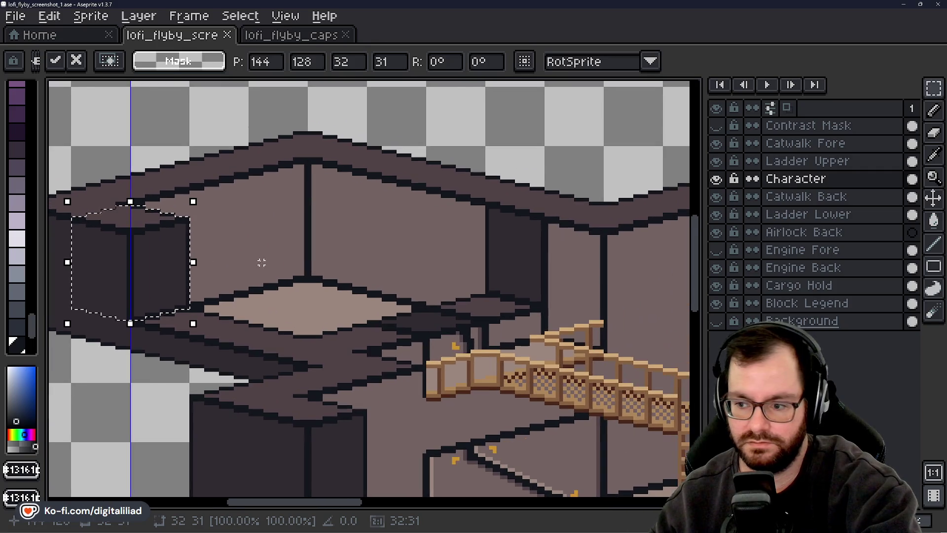
# On the Engine Back layer, move the 32×31 engine block onto the back wall at 240,128 and commit.
pyautogui.moveTo(173, 276); pyautogui.dragTo(434, 270)
pyautogui.hotkey('ctrl', 'z')
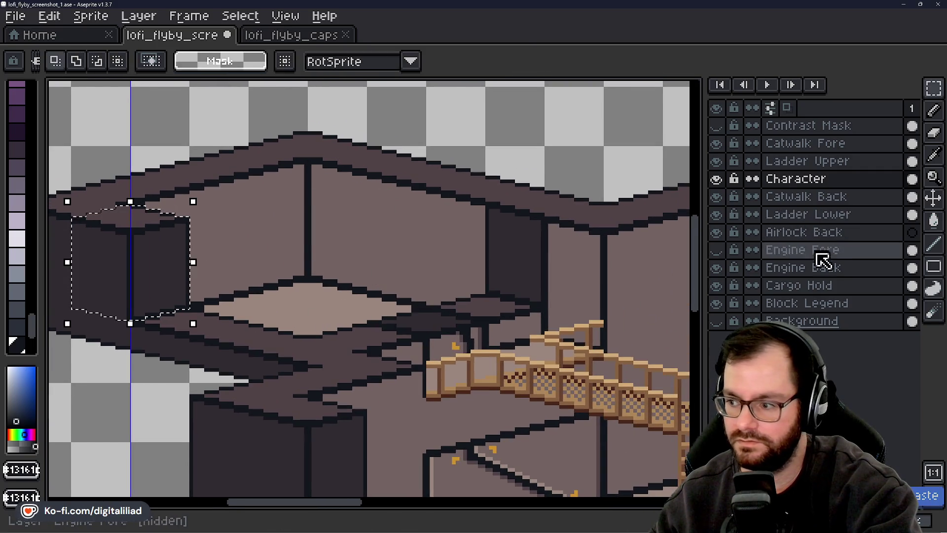
pyautogui.click(822, 268)
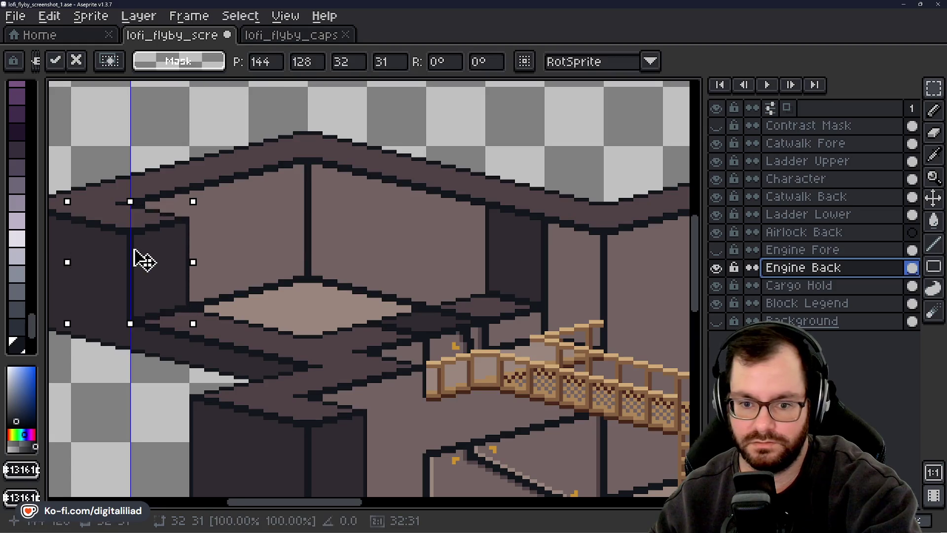
pyautogui.moveTo(133, 267)
pyautogui.mouseDown()
pyautogui.moveTo(484, 261)
pyautogui.moveTo(439, 254)
pyautogui.mouseUp()
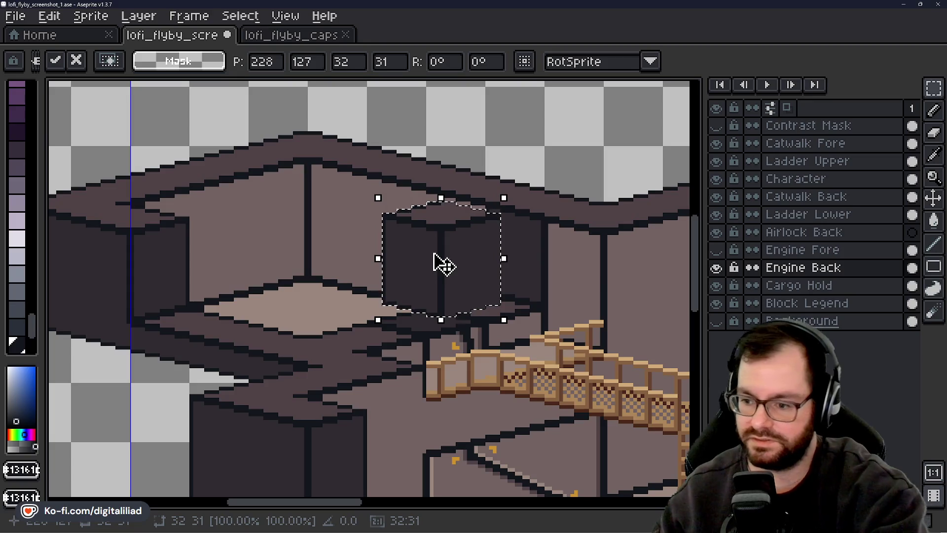
pyautogui.moveTo(465, 252)
pyautogui.mouseDown()
pyautogui.moveTo(502, 268)
pyautogui.moveTo(508, 255)
pyautogui.moveTo(517, 268)
pyautogui.mouseUp()
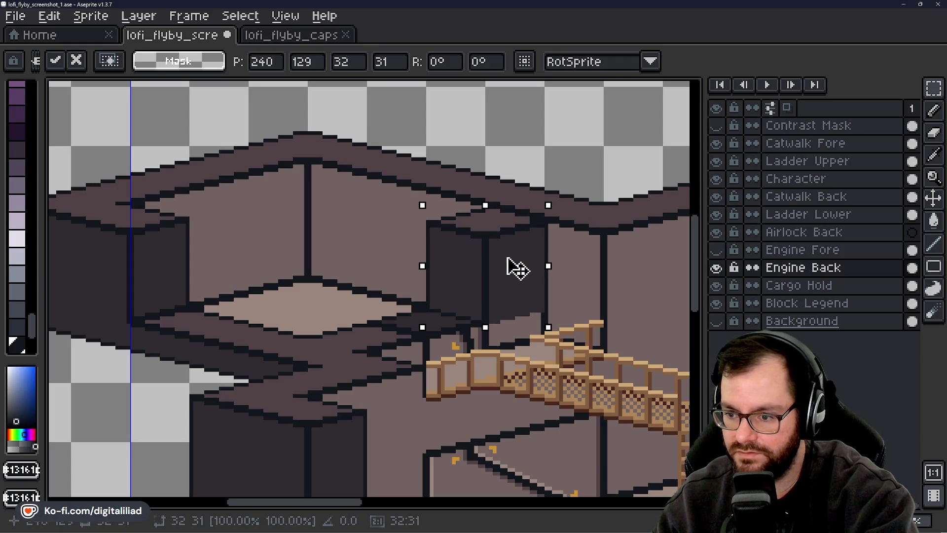
pyautogui.moveTo(507, 258); pyautogui.dragTo(515, 268)
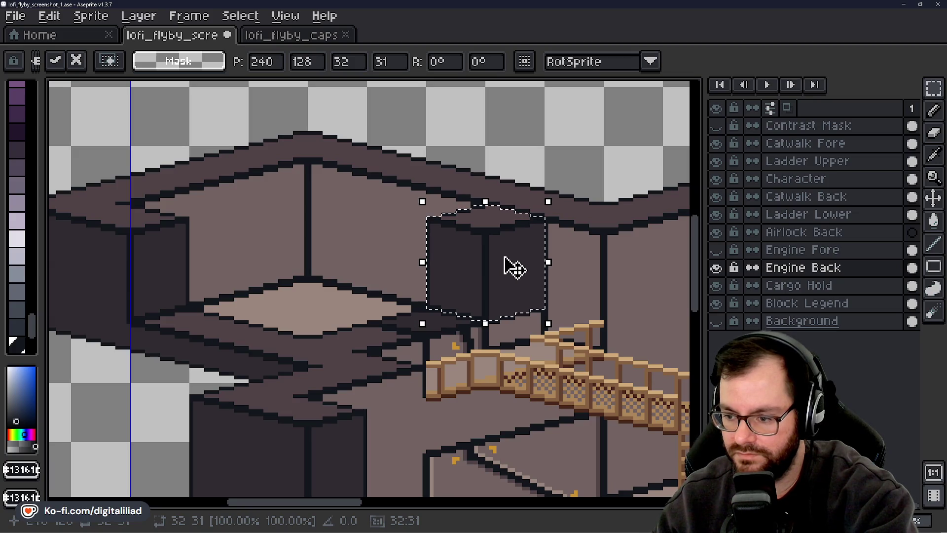
pyautogui.press('Return')
pyautogui.scroll(4, 526, 235)
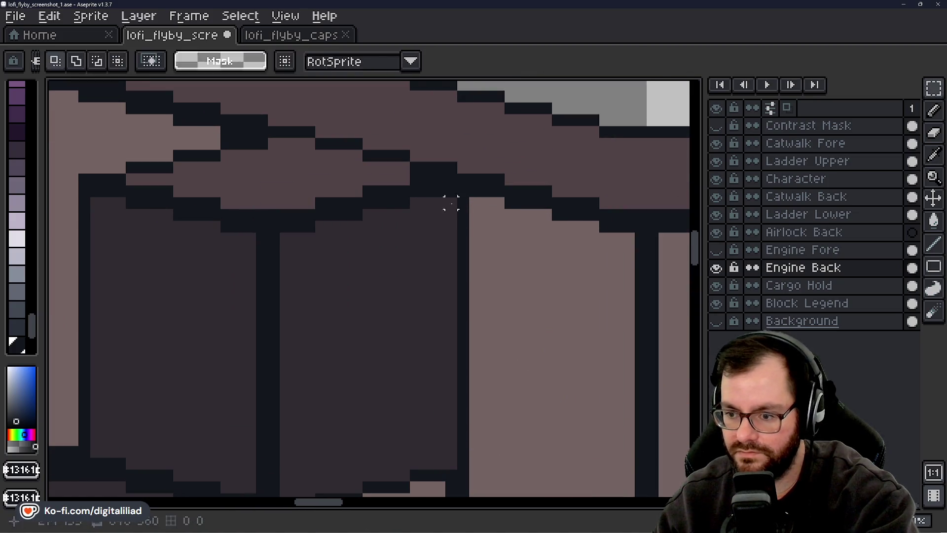
# Draw a straight dark line along the engine block's right edge.
pyautogui.press('b')
pyautogui.moveTo(450, 215); pyautogui.dragTo(448, 225)
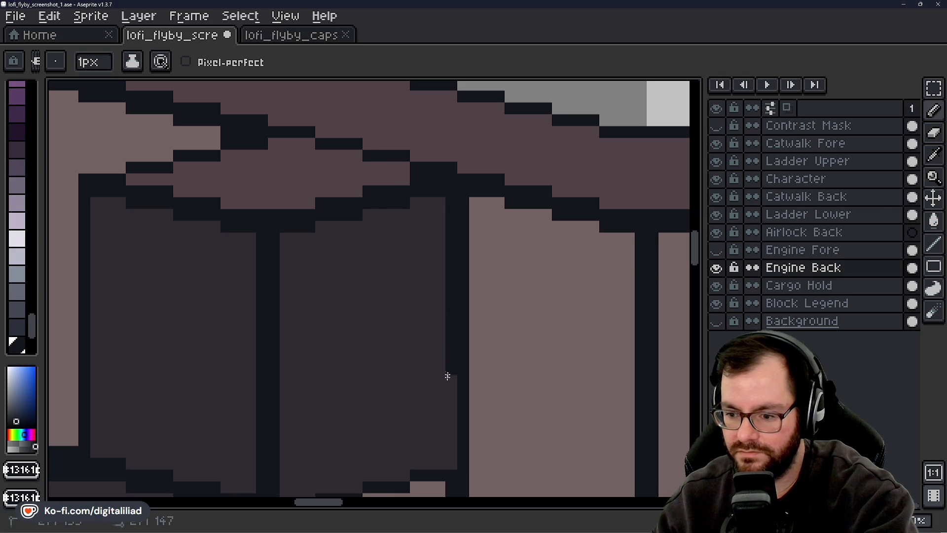
pyautogui.hotkey('ctrl', 'z')
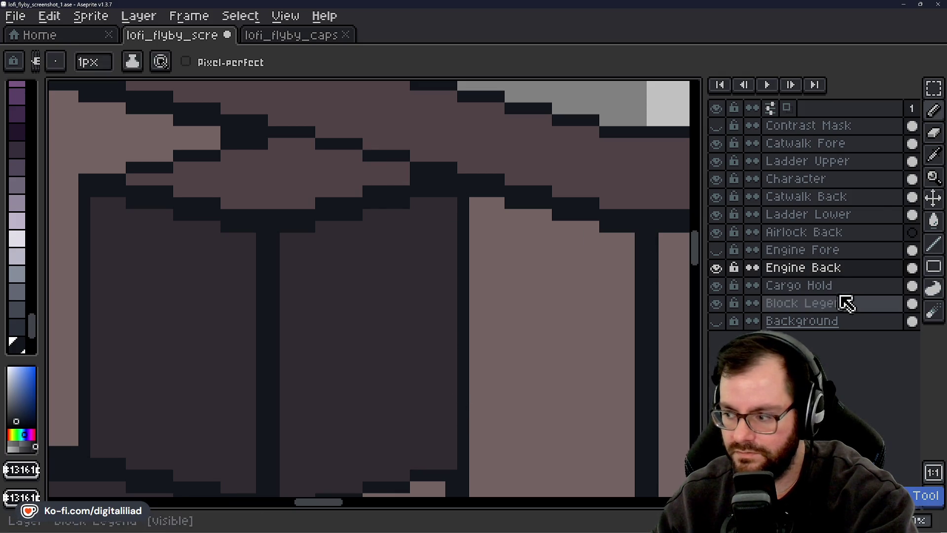
pyautogui.click(932, 243)
pyautogui.moveTo(446, 212)
pyautogui.mouseDown()
pyautogui.moveTo(481, 459)
pyautogui.moveTo(451, 345)
pyautogui.moveTo(452, 471)
pyautogui.mouseUp()
pyautogui.scroll(-2, 434, 375)
pyautogui.scroll(2, 434, 375)
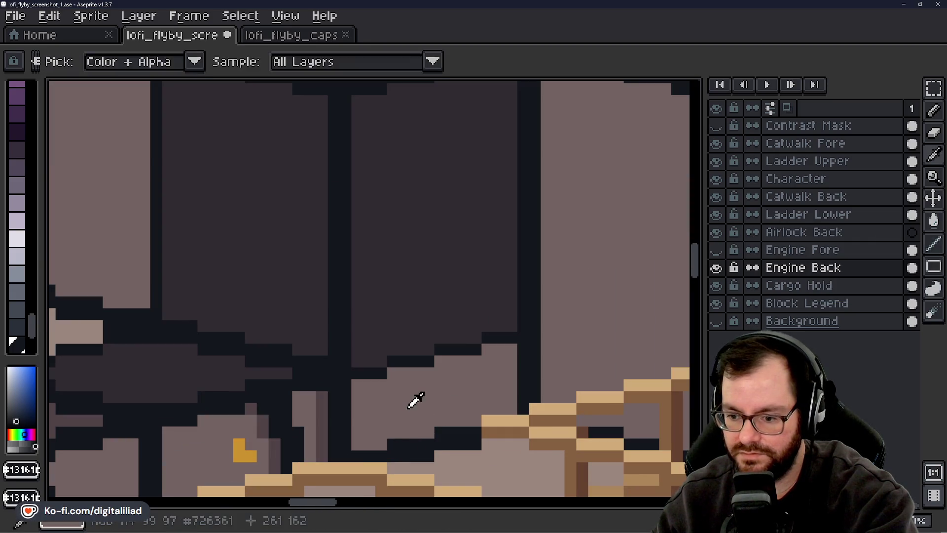
# Pick the wall's mauve colour and bucket-fill the stray dark pixels near the block.
pyautogui.keyDown('alt'); pyautogui.click(371, 370); pyautogui.keyUp('alt')
pyautogui.scroll(-2, 402, 321)
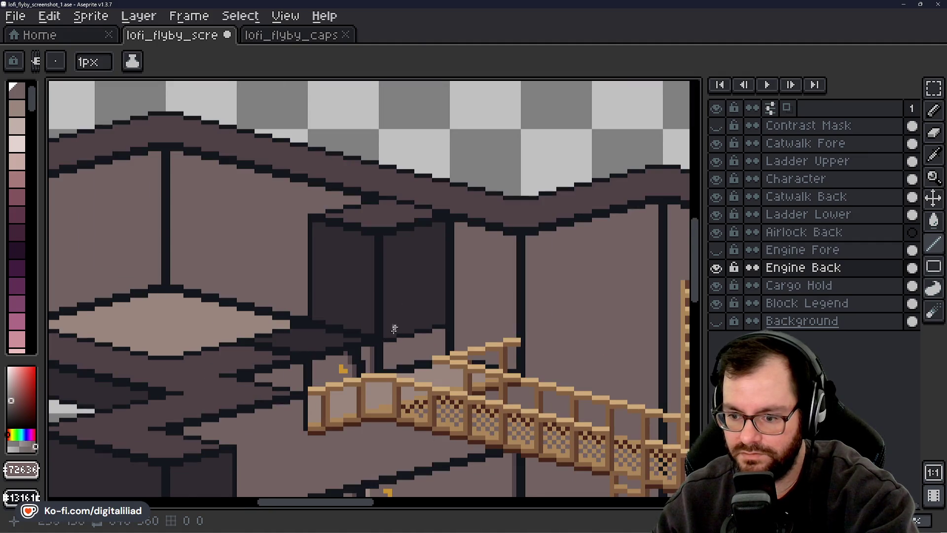
pyautogui.scroll(2, 395, 328)
pyautogui.press('g')
pyautogui.click(494, 302)
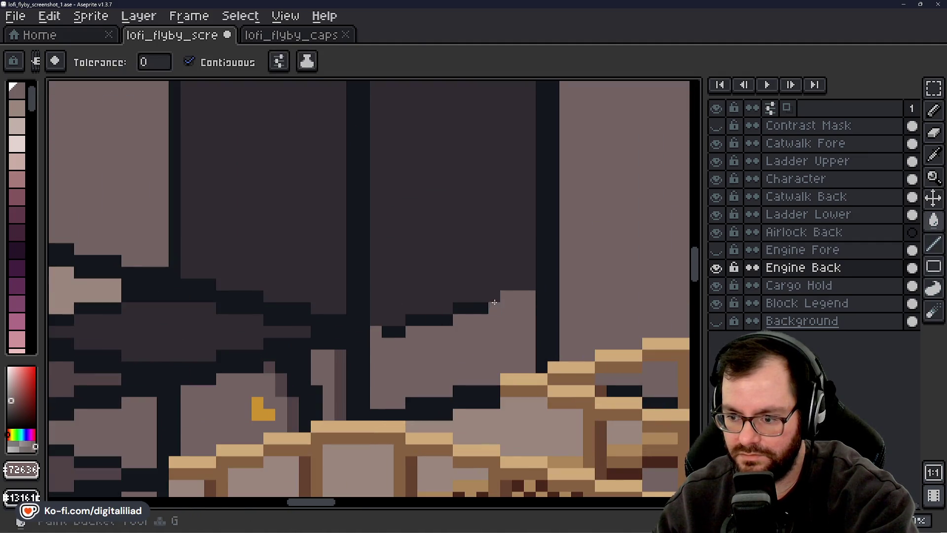
pyautogui.click(433, 286)
pyautogui.scroll(-2, 405, 299)
pyautogui.moveTo(406, 299)
pyautogui.mouseDown()
pyautogui.moveTo(353, 268)
pyautogui.moveTo(369, 291)
pyautogui.mouseUp()
pyautogui.scroll(3, 423, 212)
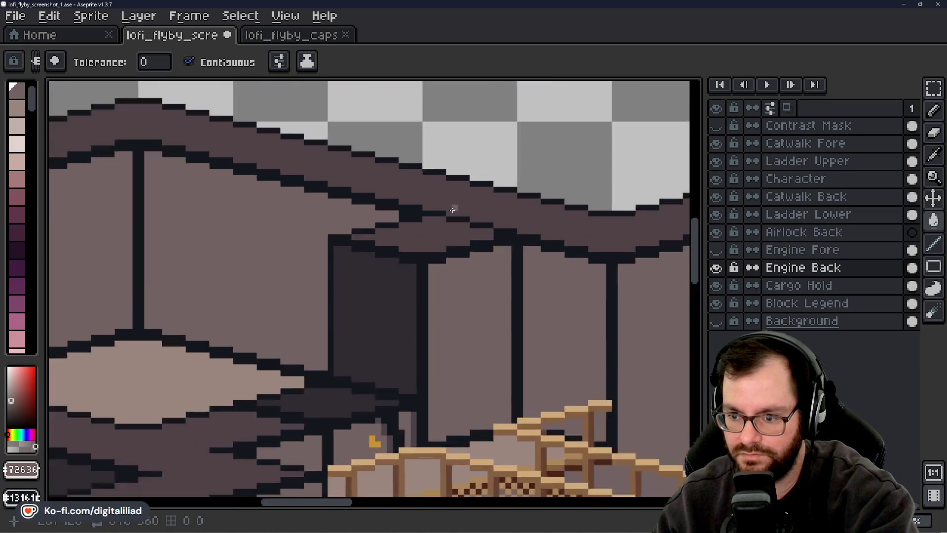
# Fill the remaining dark roofline pixels with the darker wall mauve and save the file.
pyautogui.press('i')
pyautogui.click(423, 220)
pyautogui.press('g')
pyautogui.click(450, 229)
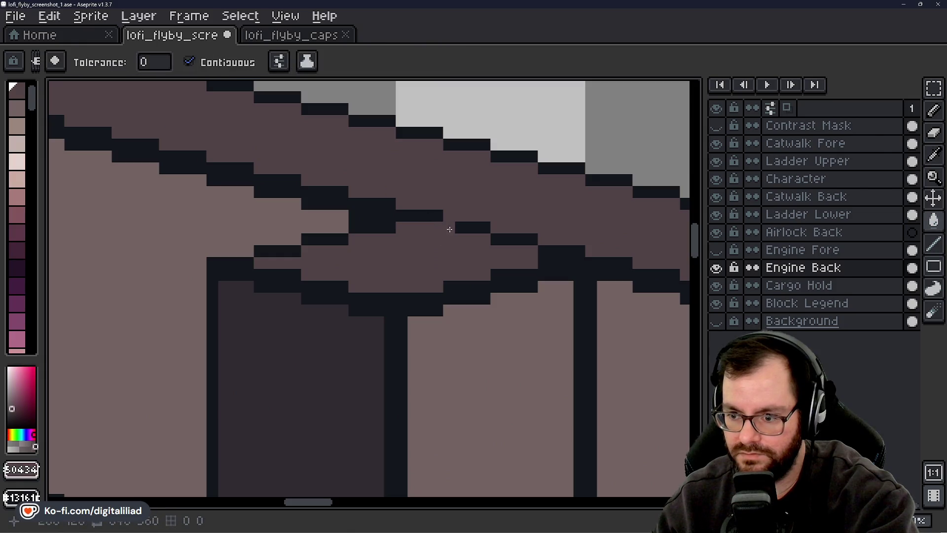
pyautogui.click(542, 246)
pyautogui.press('b')
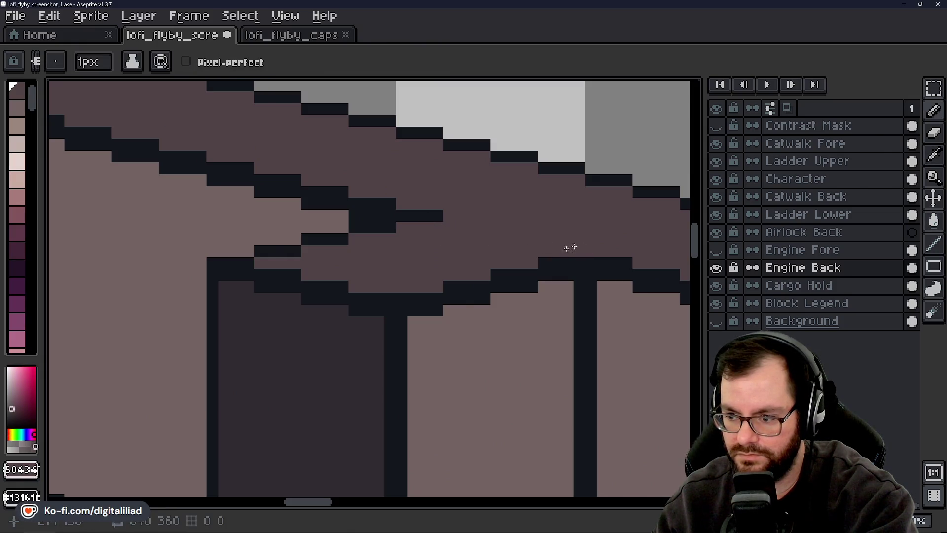
pyautogui.scroll(-3, 571, 248)
pyautogui.hotkey('ctrl', 's')
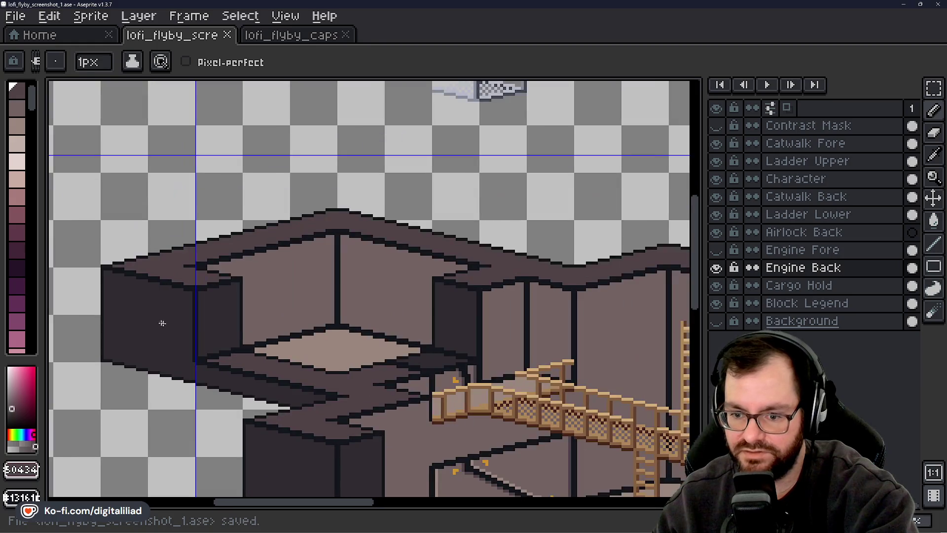
pyautogui.scroll(-2, 330, 327)
pyautogui.scroll(2, 372, 353)
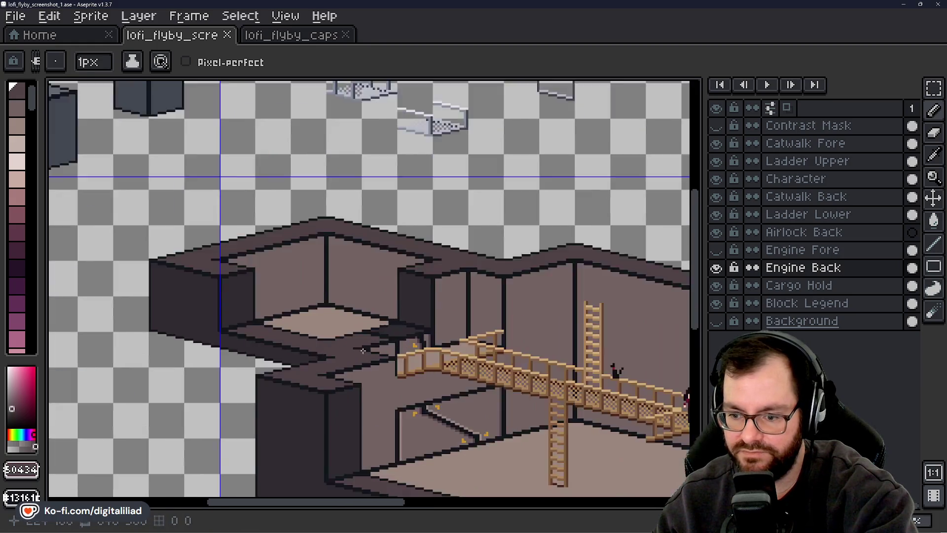
pyautogui.scroll(-3, 371, 353)
pyautogui.scroll(2, 311, 256)
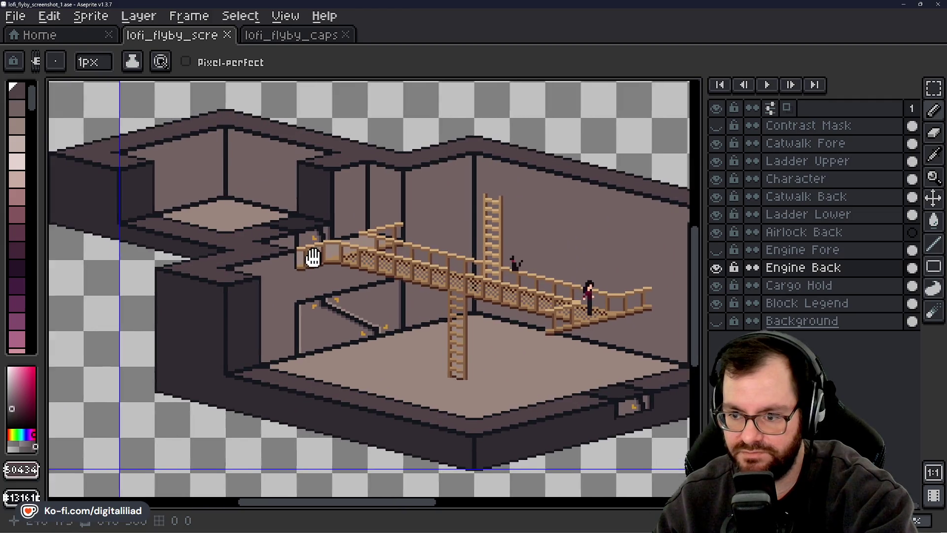
pyautogui.moveTo(268, 247); pyautogui.dragTo(308, 262)
pyautogui.hotkey('ctrl', 's')
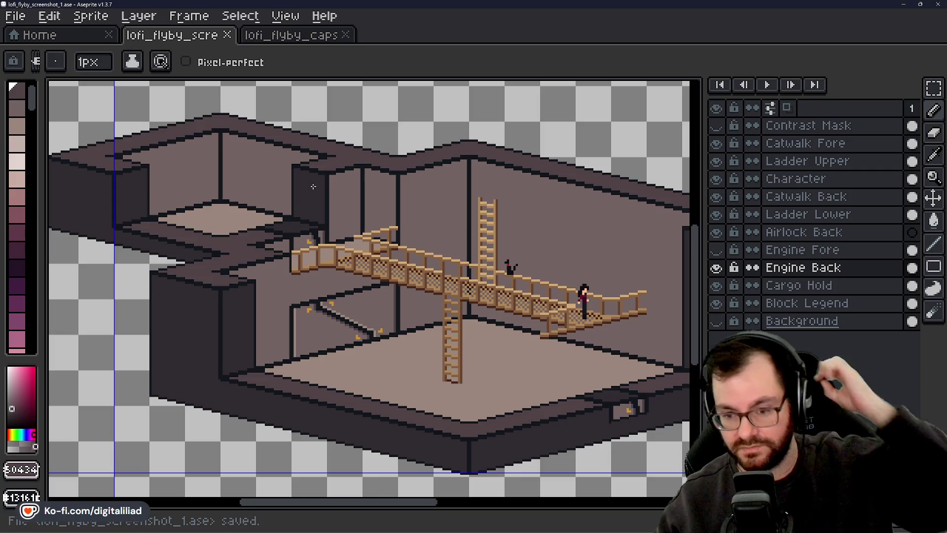
pyautogui.scroll(-3, 344, 234)
pyautogui.scroll(3, 344, 234)
pyautogui.moveTo(359, 219); pyautogui.dragTo(354, 237)
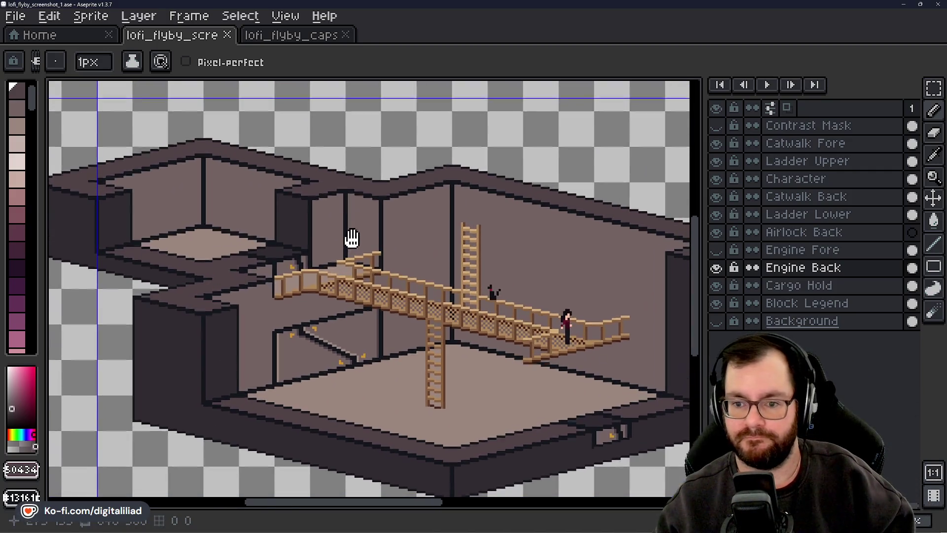
pyautogui.scroll(-3, 354, 260)
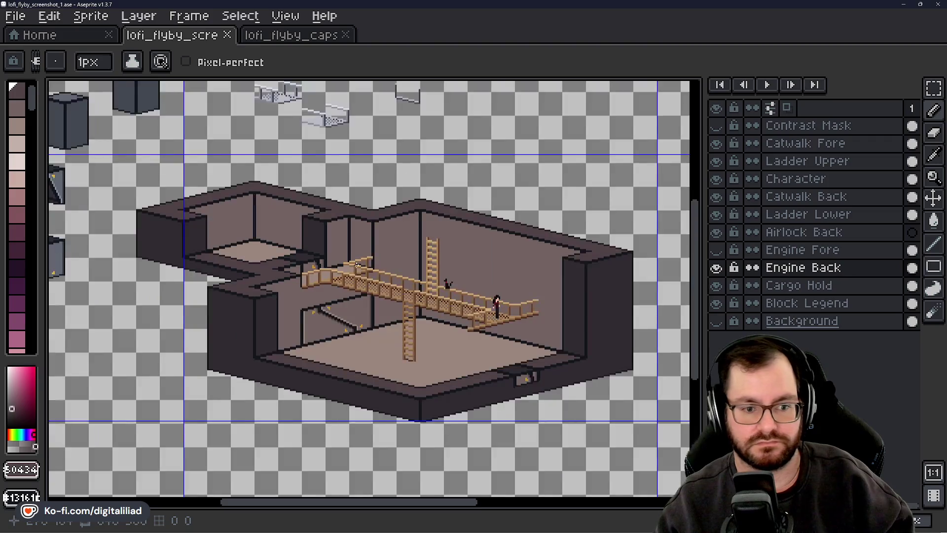
pyautogui.scroll(3, 361, 268)
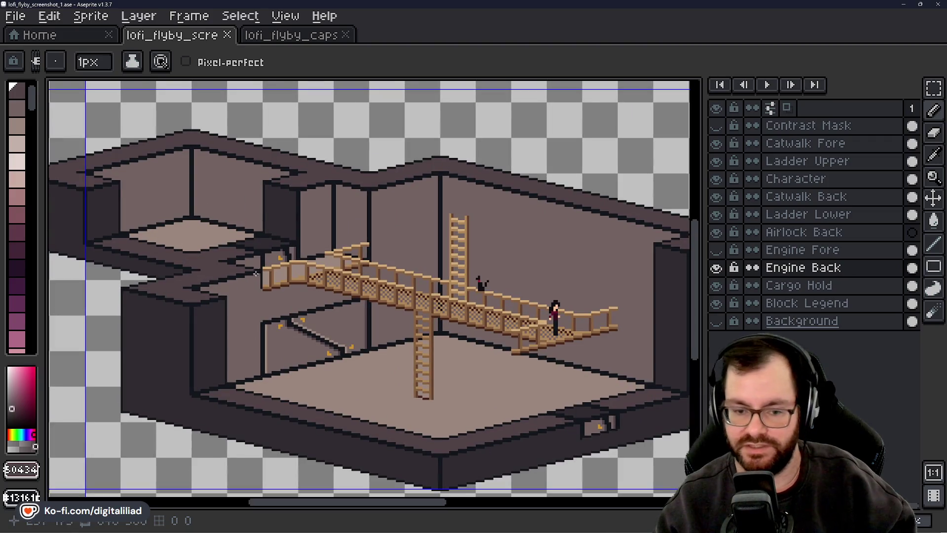
pyautogui.hotkey('ctrl', 's')
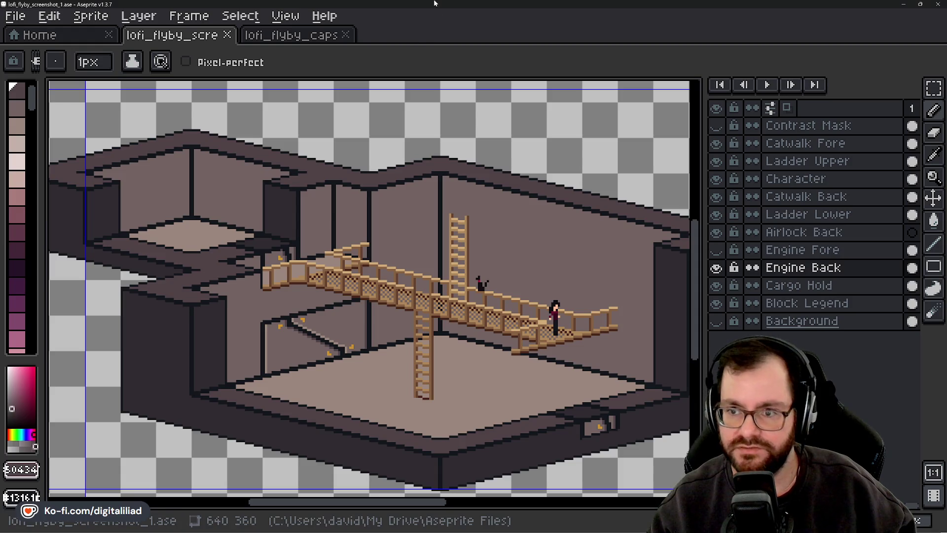
# Switch to the lofi_flyby_capsule_art document, then minimise Aseprite to reveal the ship bridge image.
pyautogui.click(311, 37)
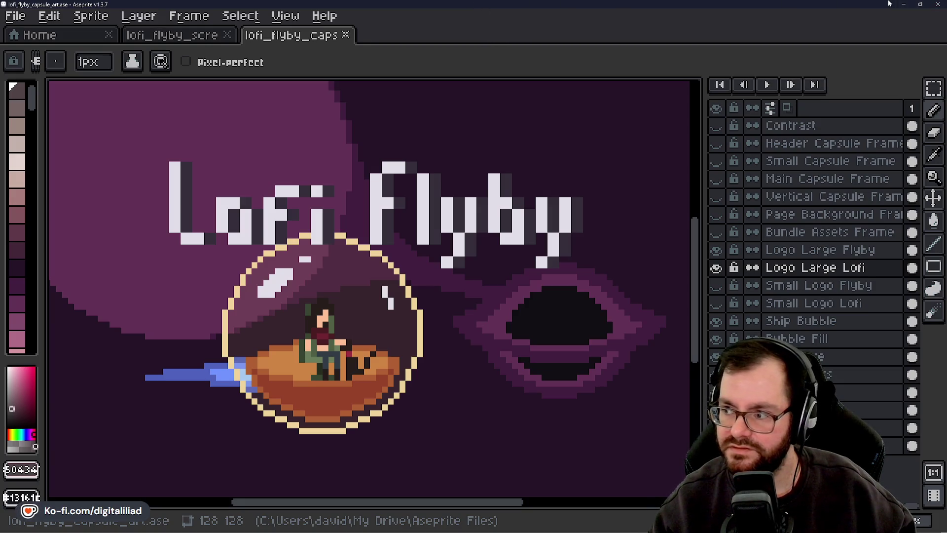
pyautogui.click(904, 4)
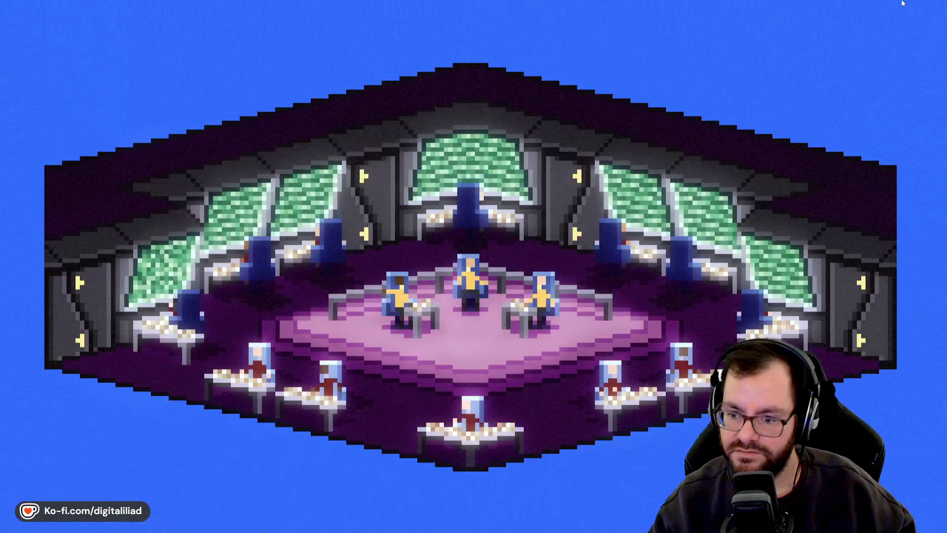